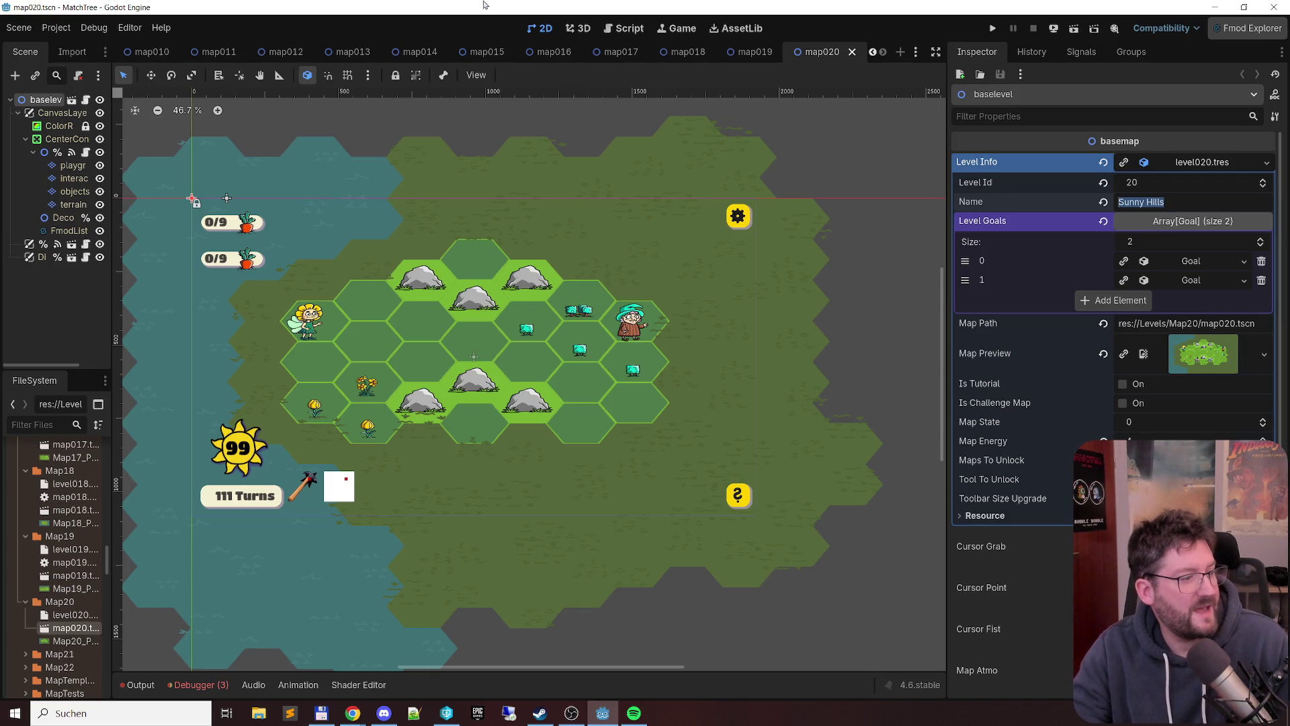
- Run a quick test of the game, check the options screen, then close the running game
key(F5)
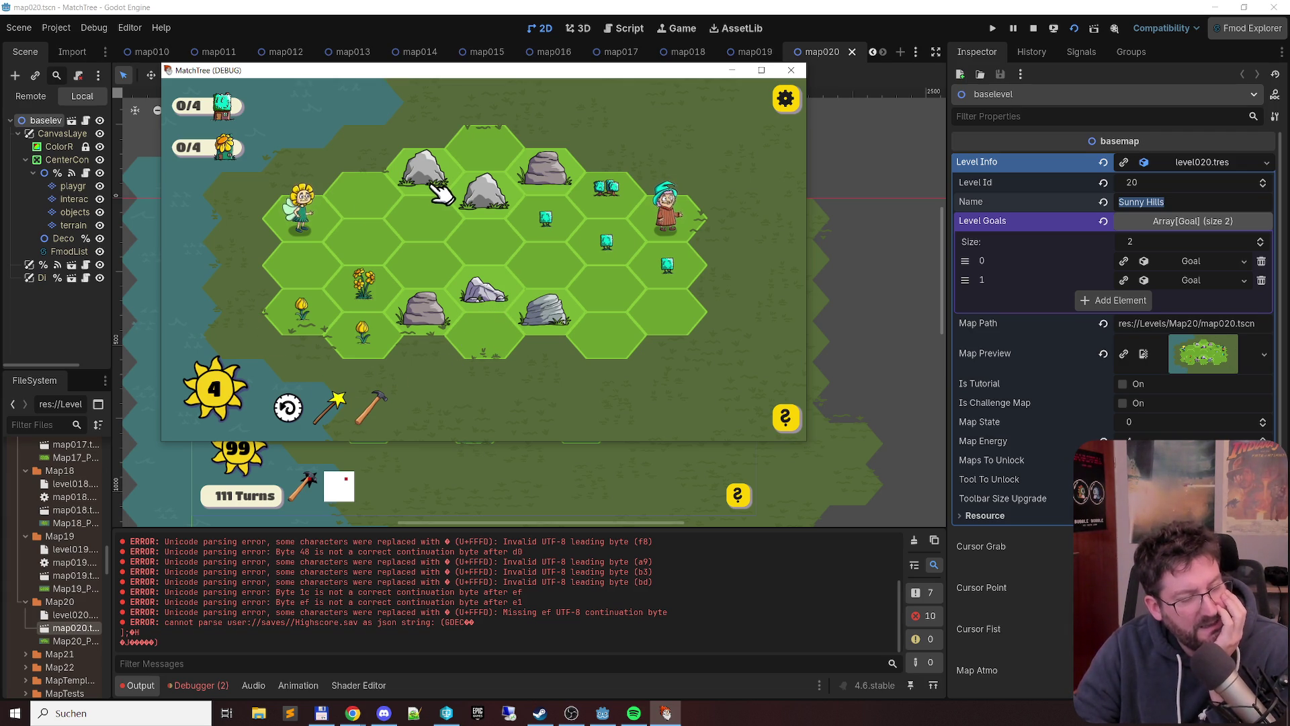
click(785, 98)
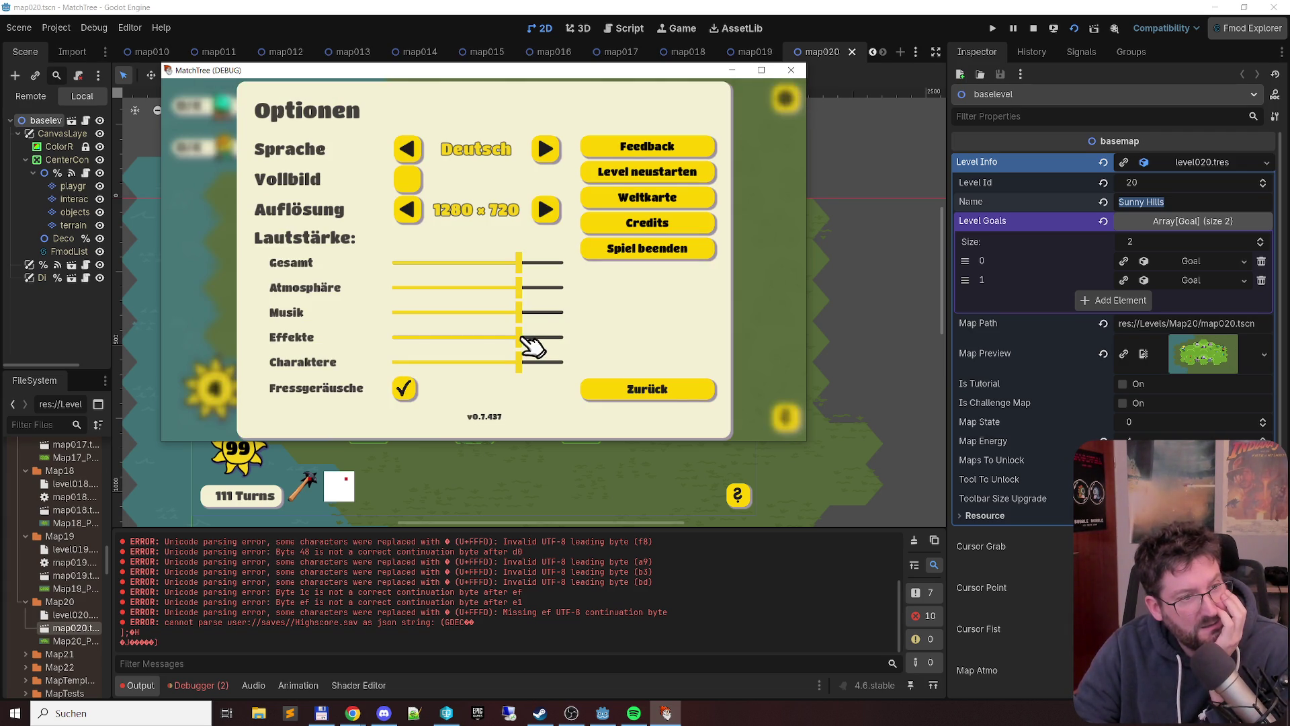
click(647, 390)
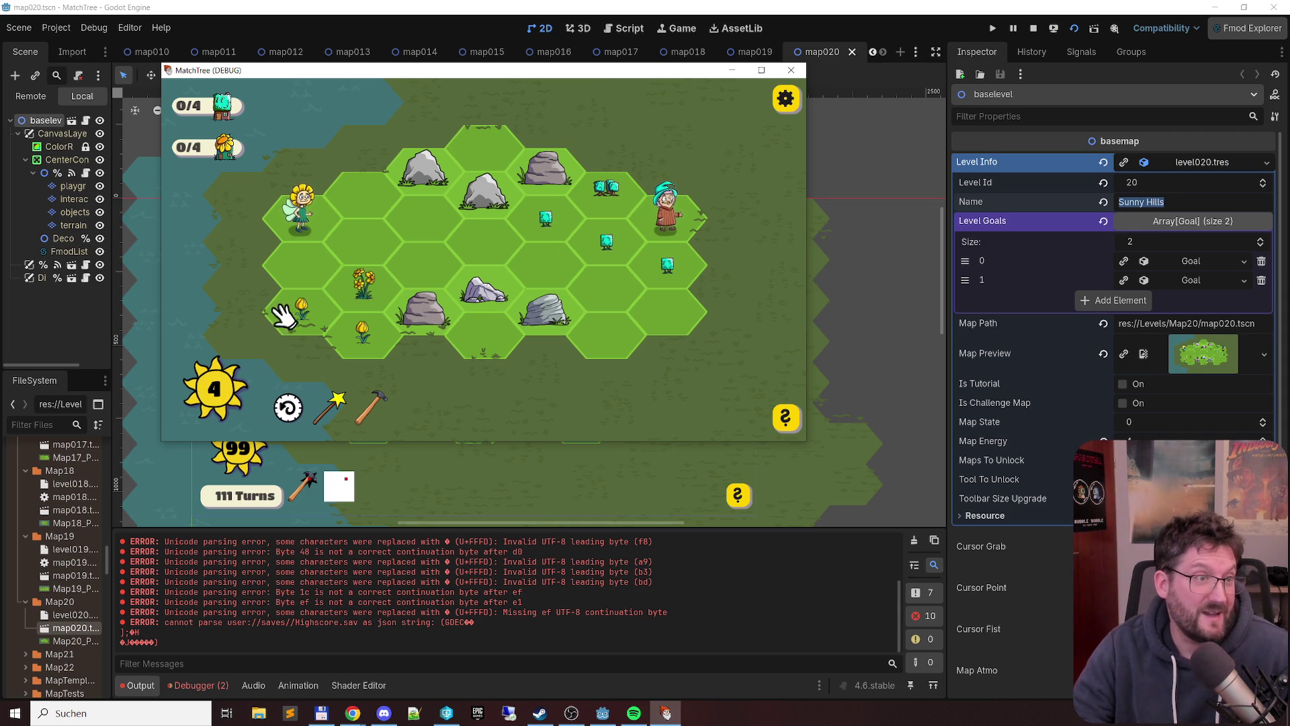
click(790, 70)
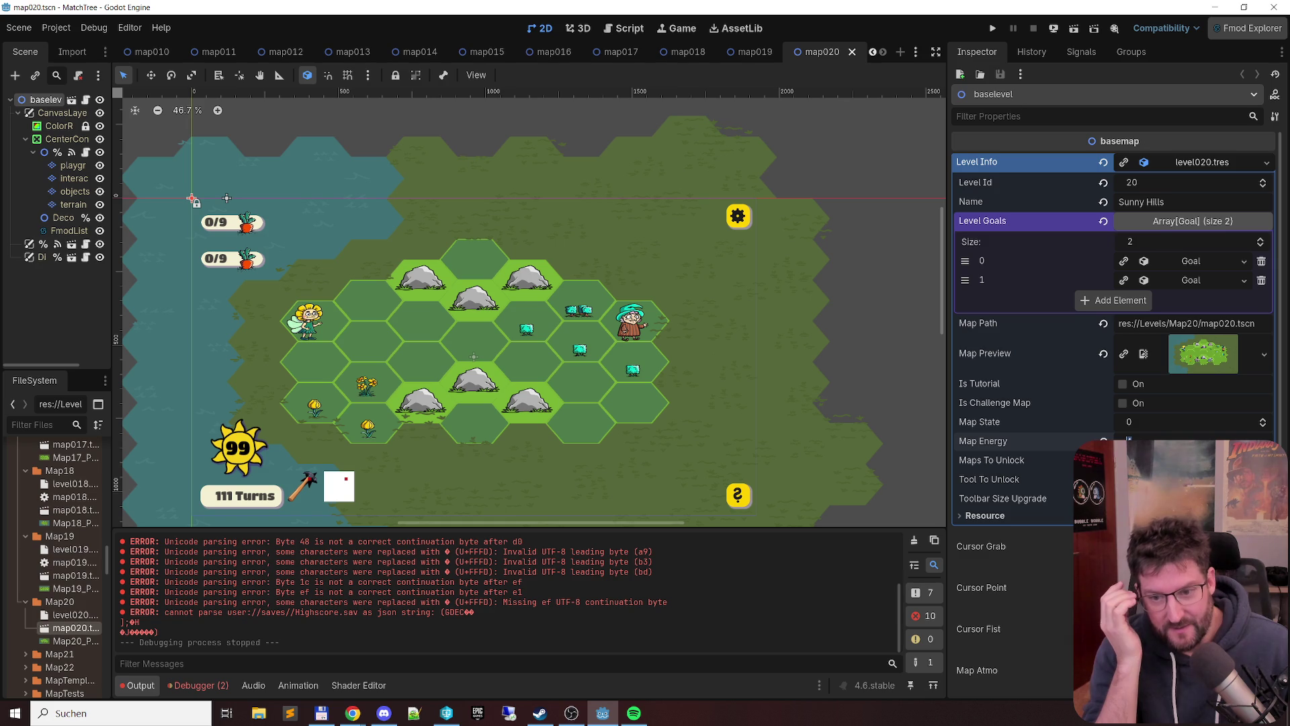
- Confirm map energy 1 for Sunny Hills and start another test run
key(Return)
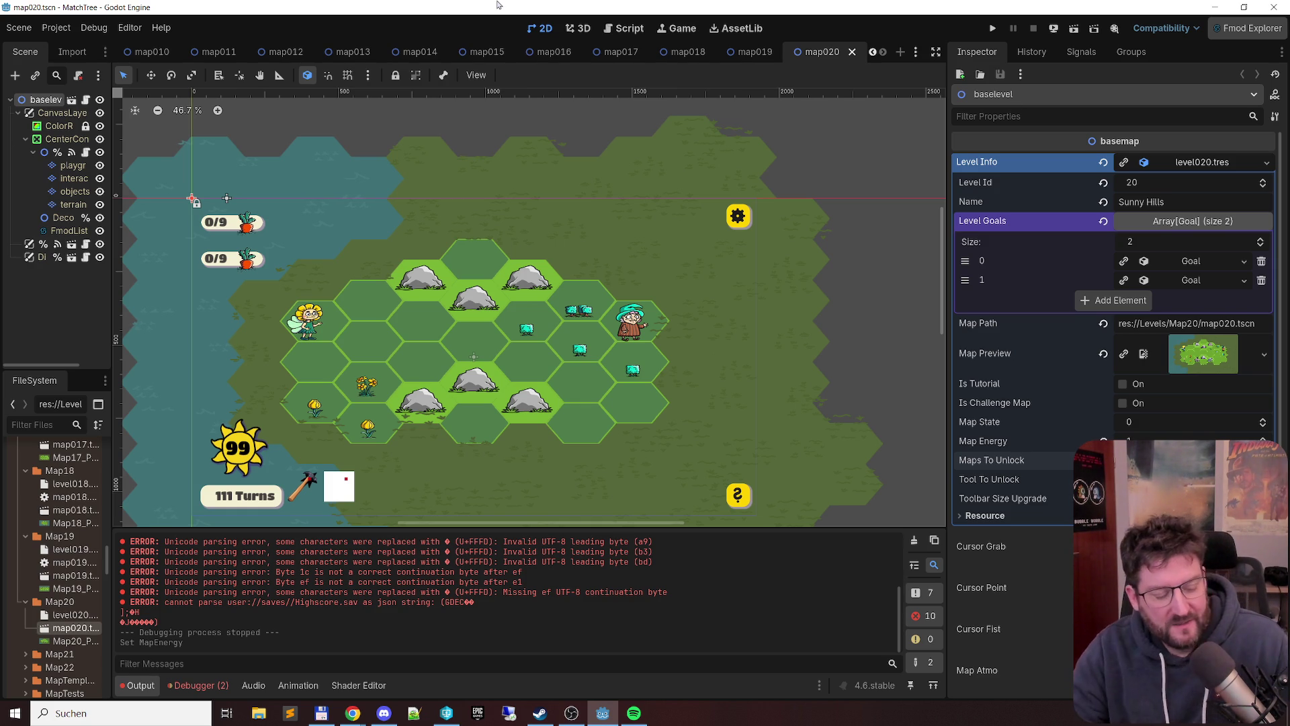
key(F5)
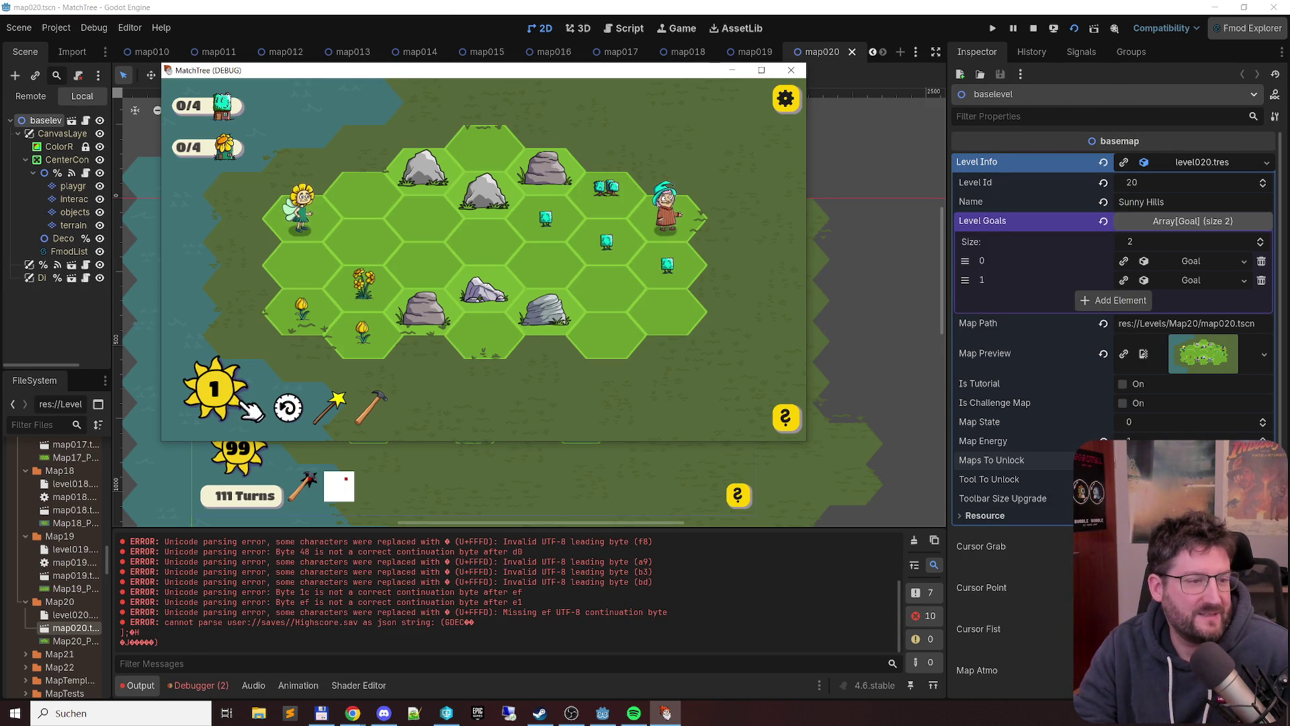
- Play a few moves with an undo and a plant harvest, close the game and switch to the spreadsheet
click(677, 274)
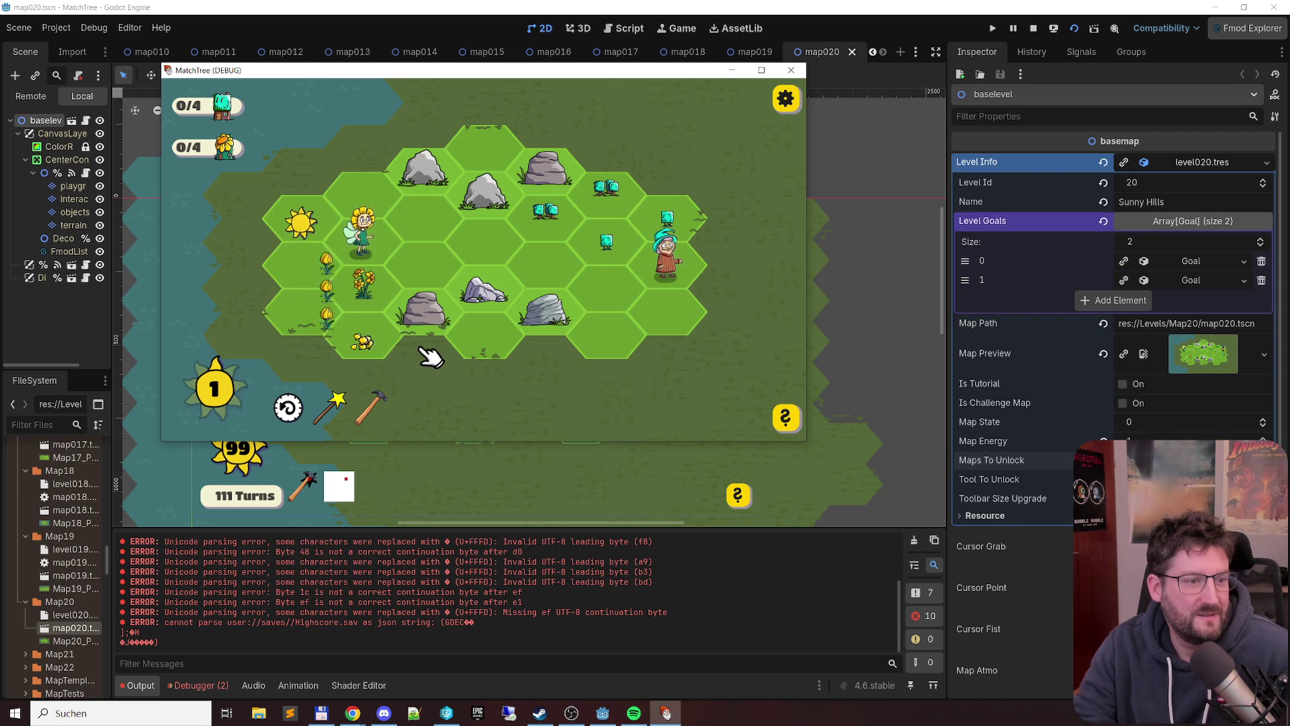
click(286, 405)
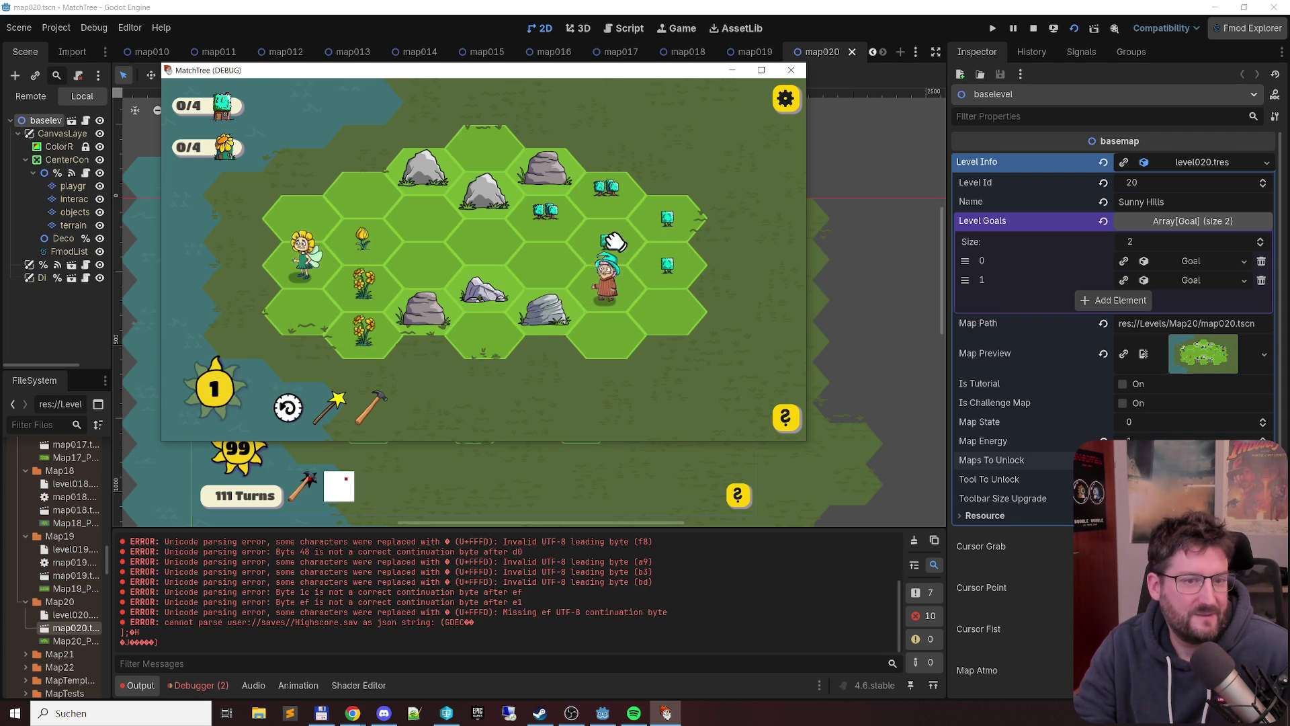
click(681, 219)
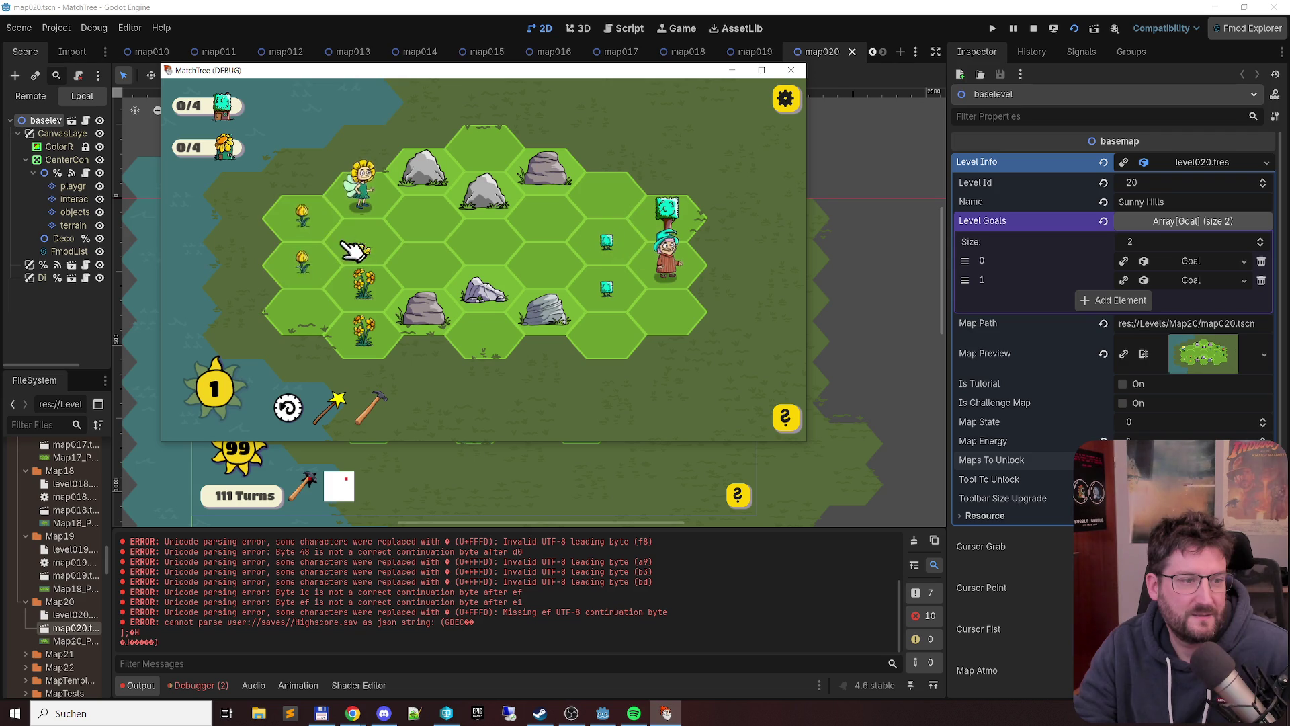
click(358, 317)
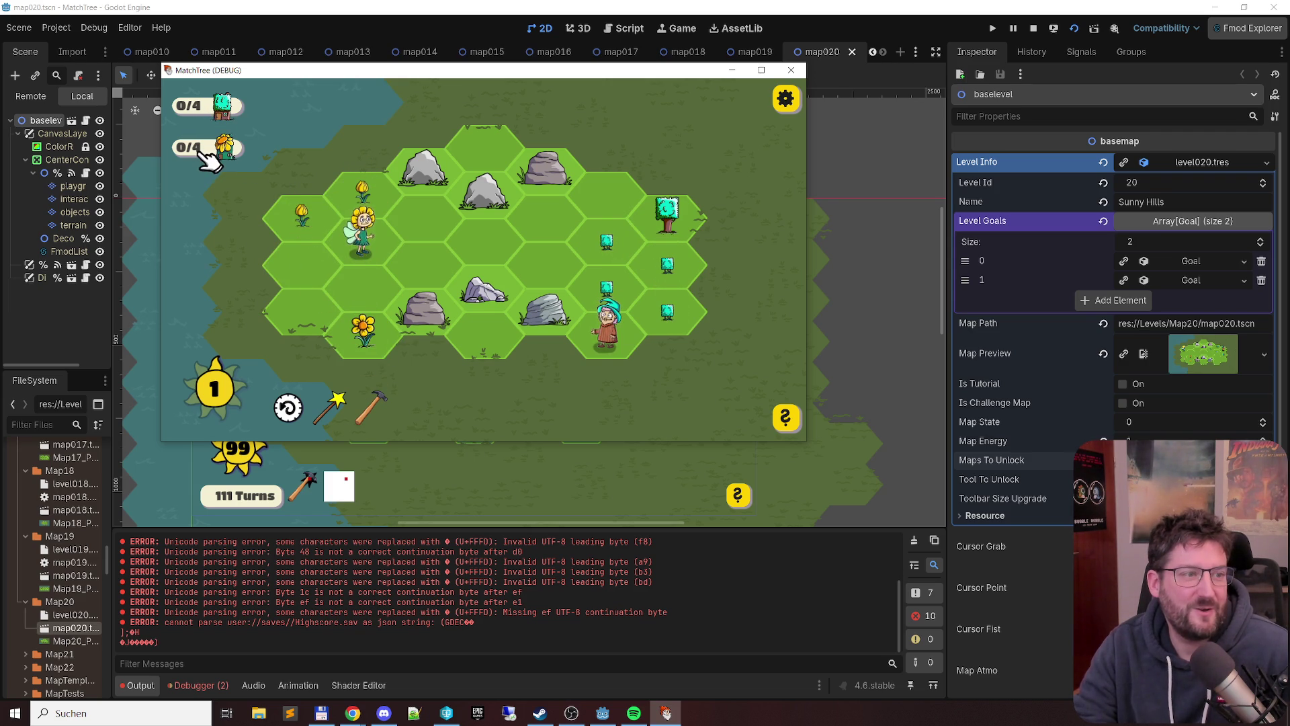
click(665, 262)
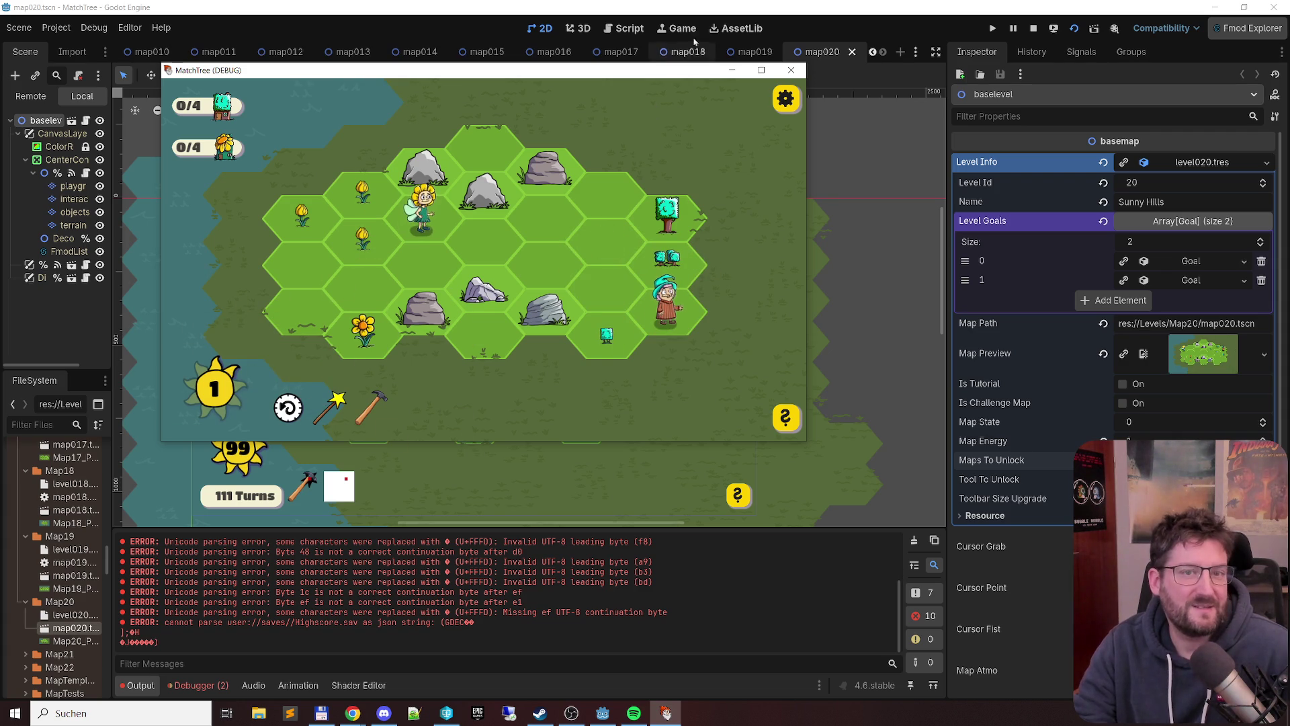
click(796, 73)
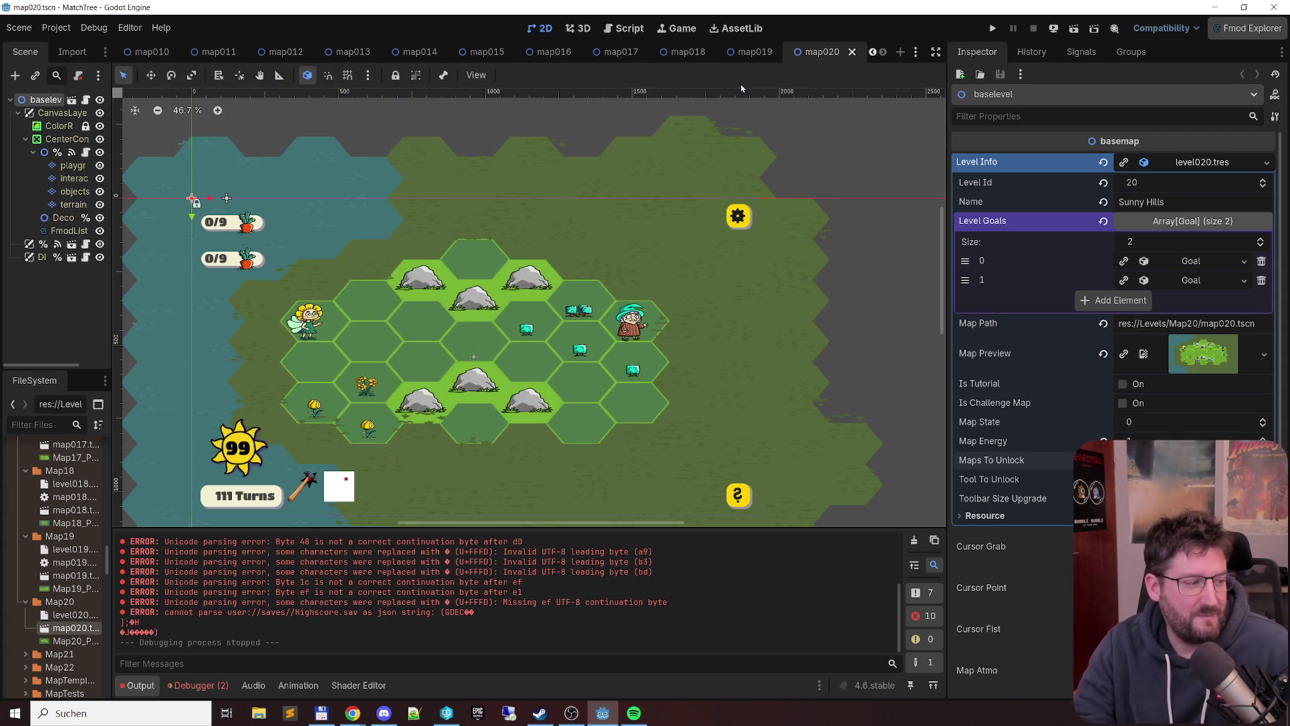
key(alt+Tab)
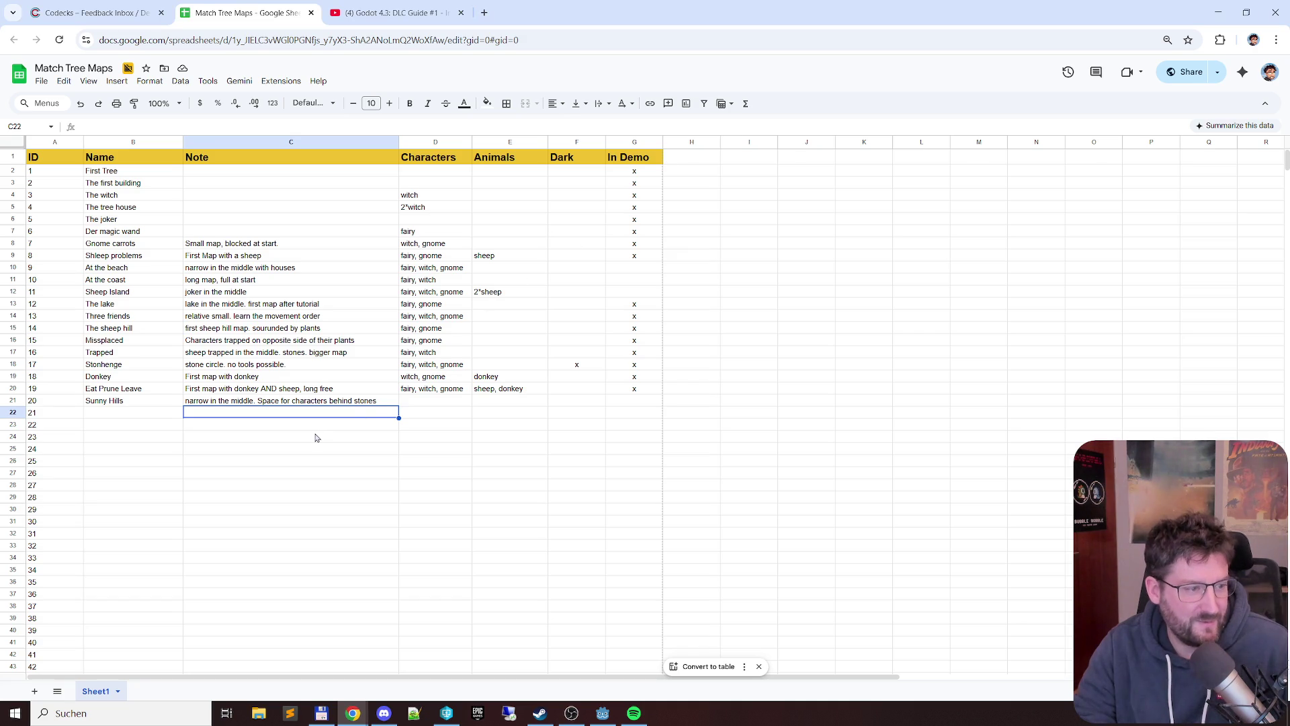
- Copy 'fairy, witch' from At the coast into the Characters cell of Sunny Hills
click(457, 403)
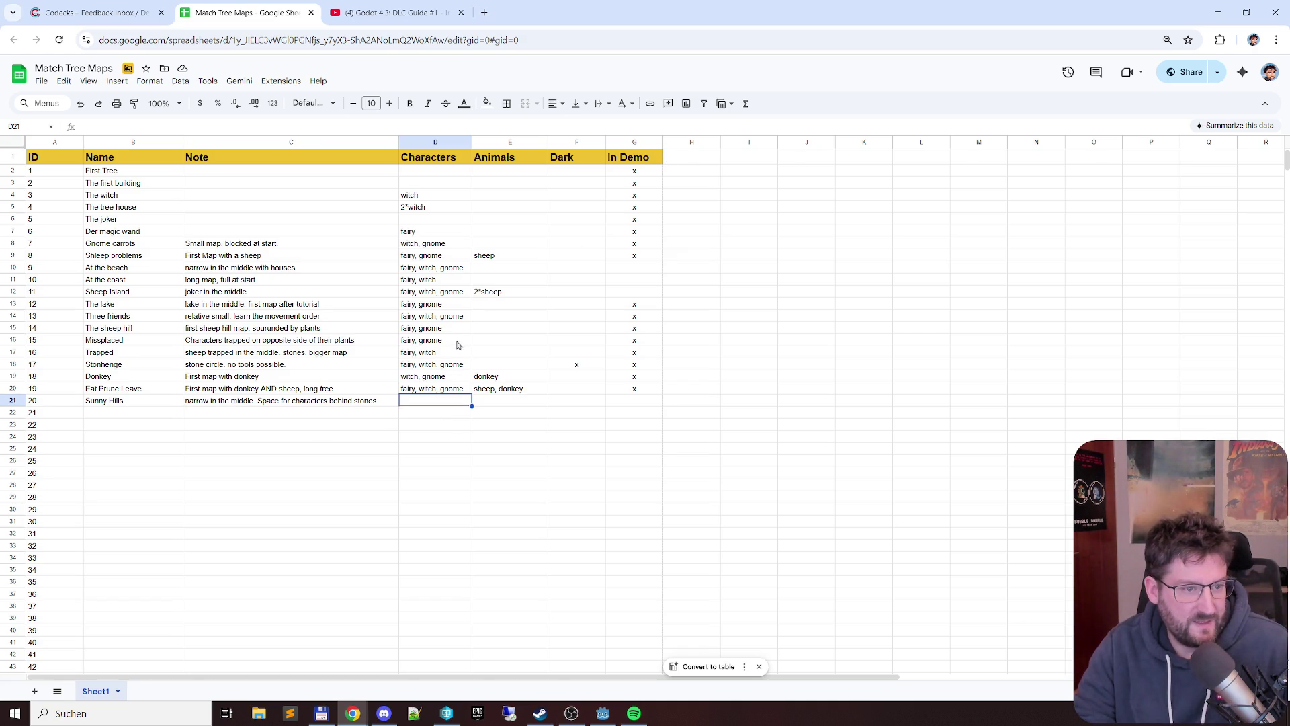
click(450, 281)
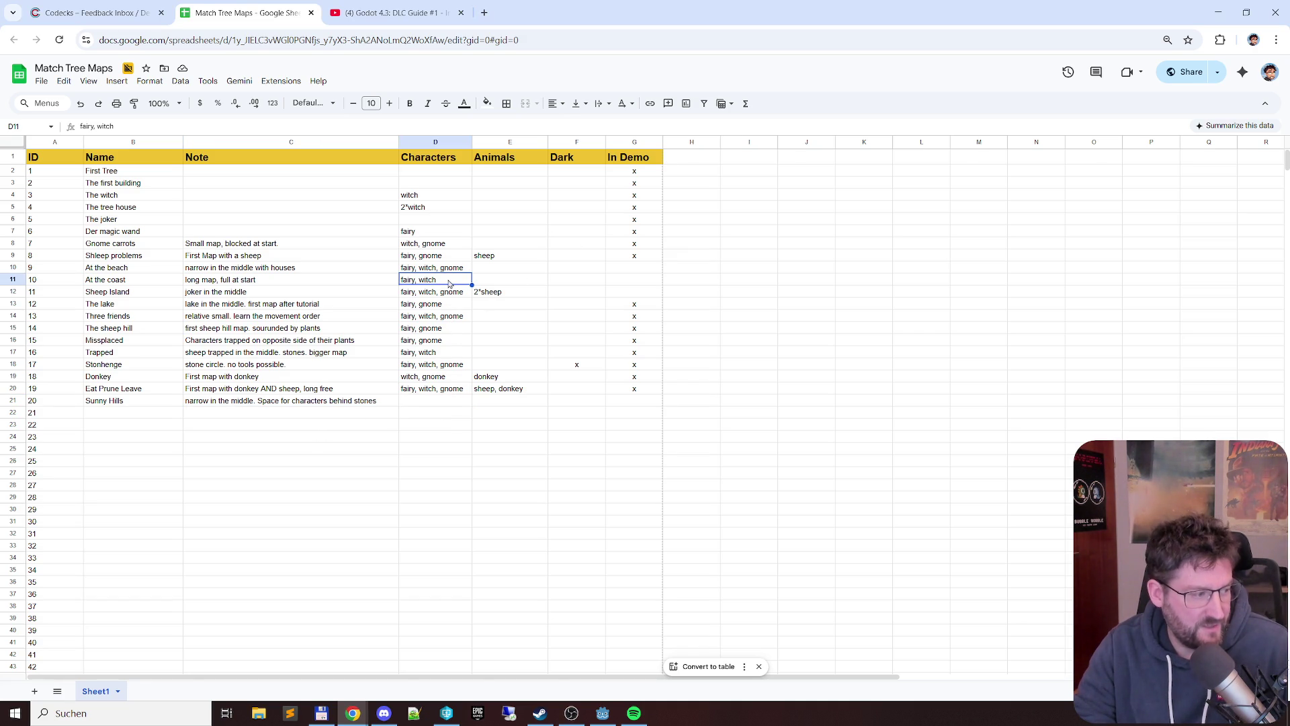
click(455, 407)
key(ctrl+v)
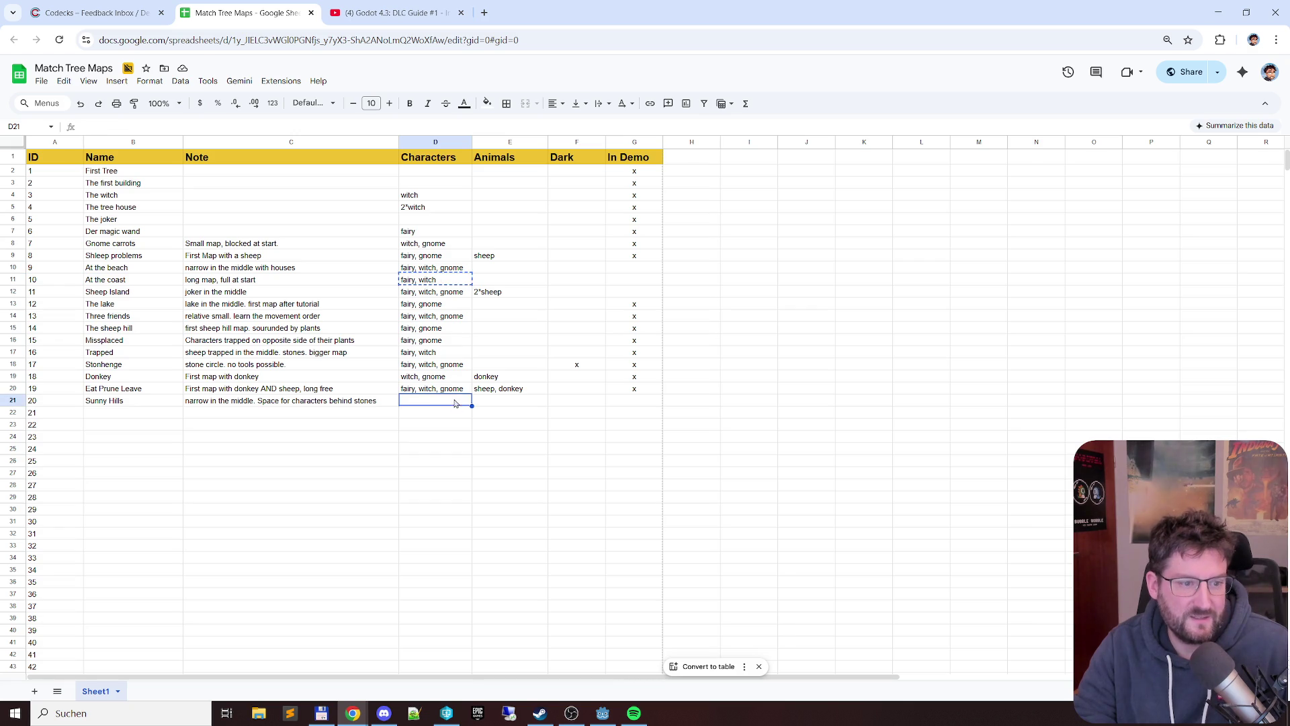
click(575, 416)
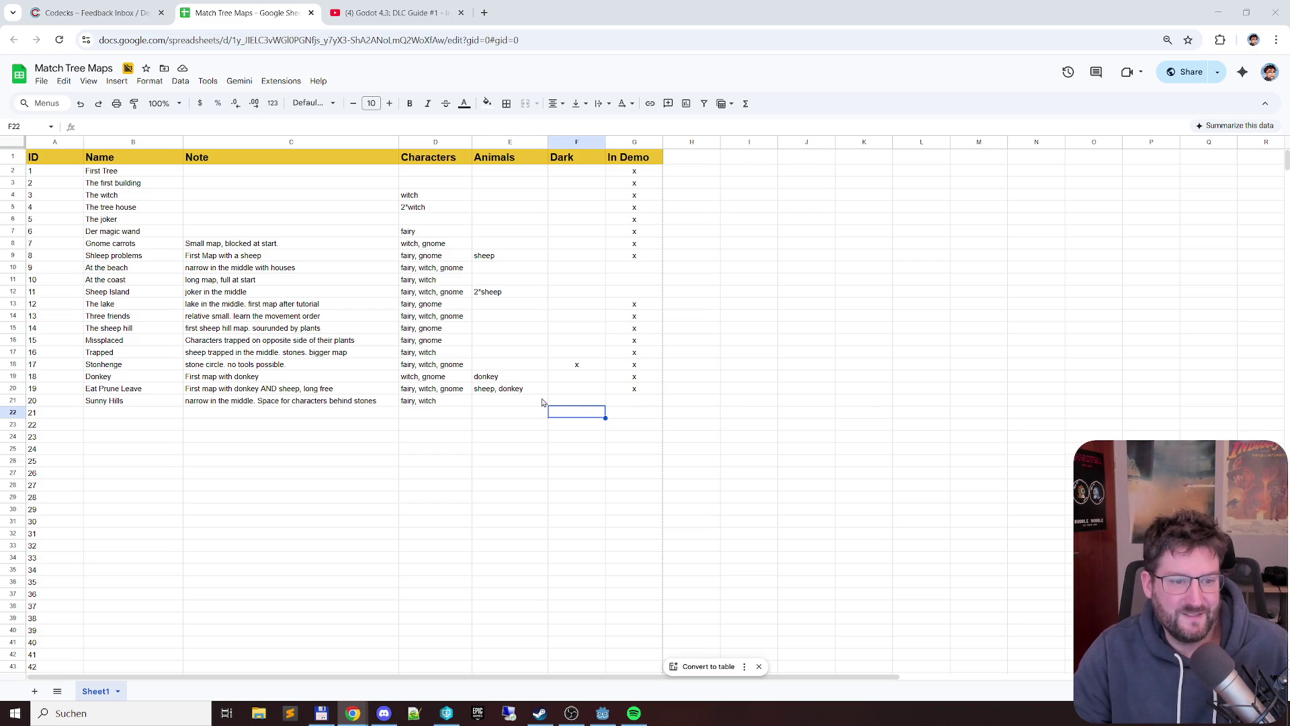
- Review Sunny Hills' In Demo, Dark and Animals cells, then return to Godot
click(635, 400)
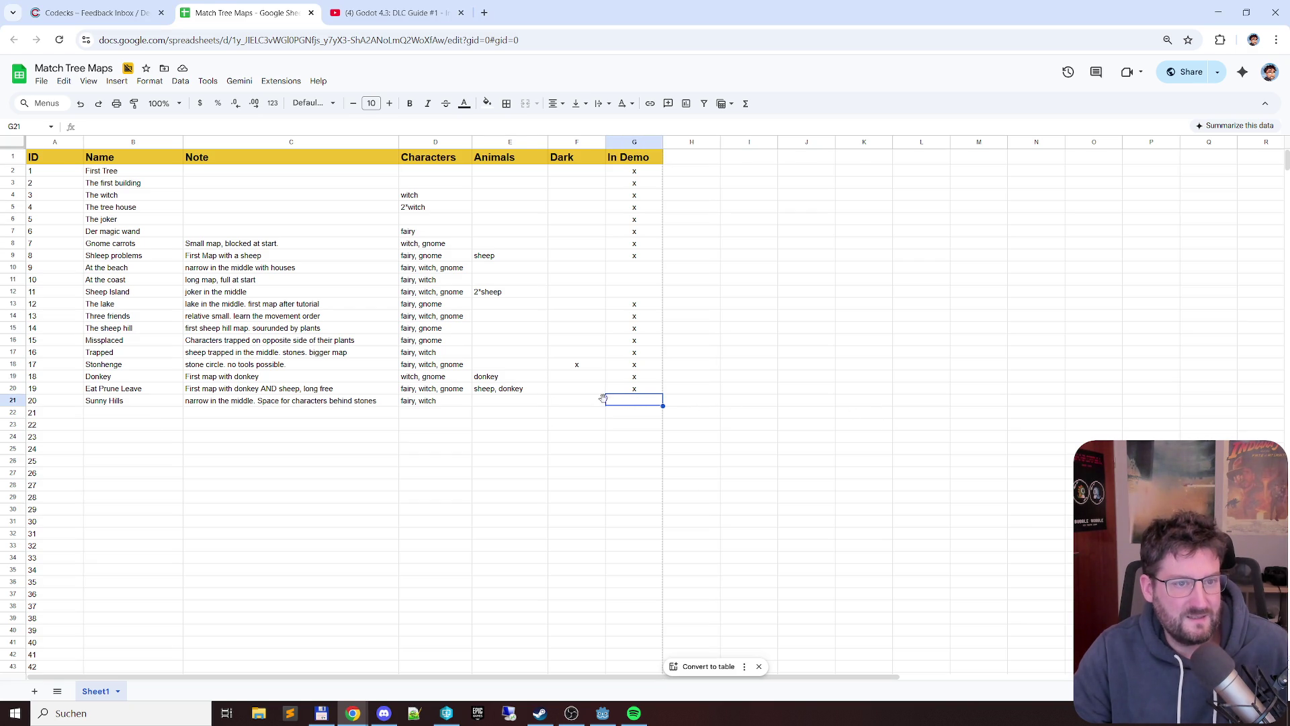
key(Left)
click(524, 400)
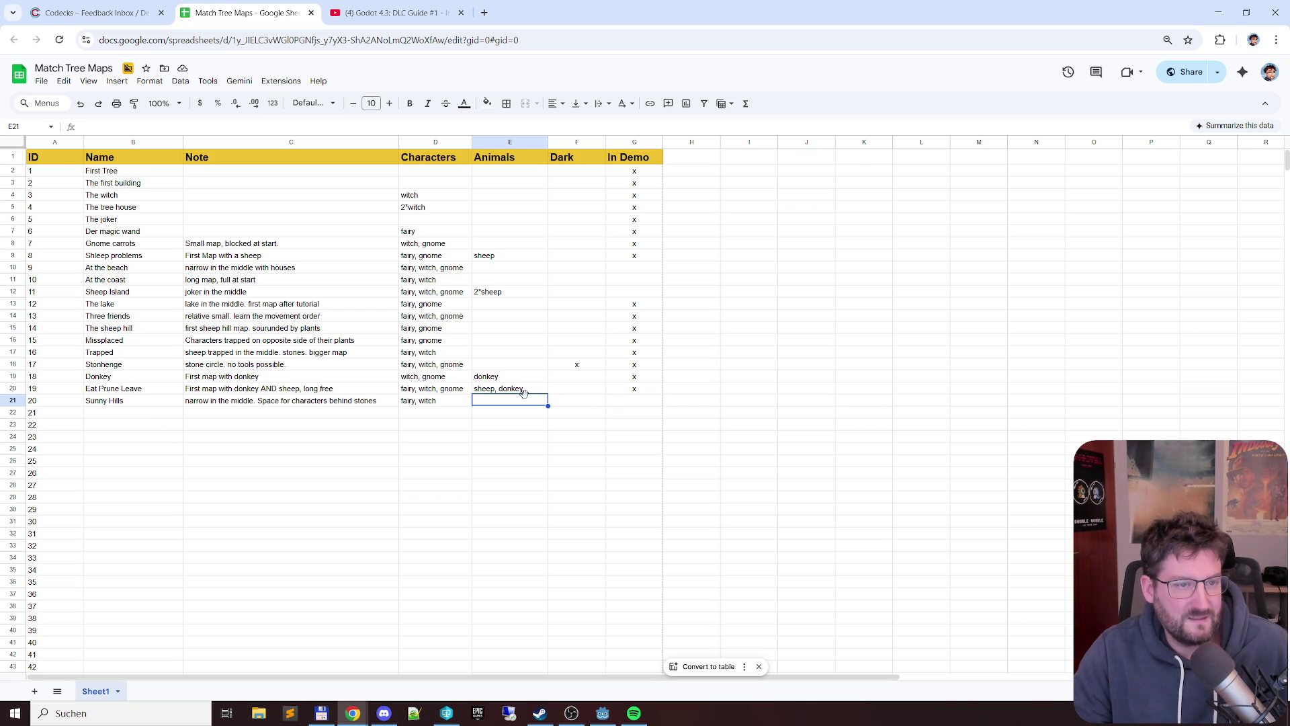
key(alt+Tab)
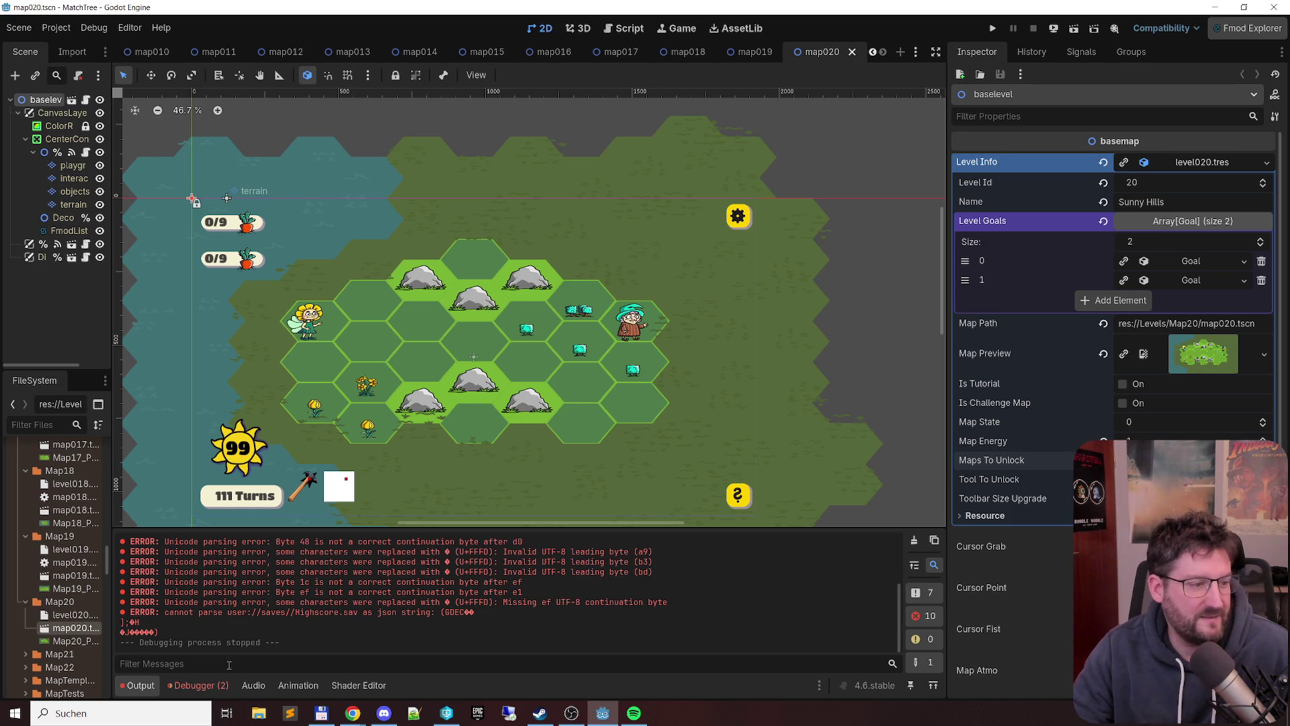
scroll(61, 555, down, 1)
- Load the map021 scene from the Map21 folder and show its root level settings
click(38, 625)
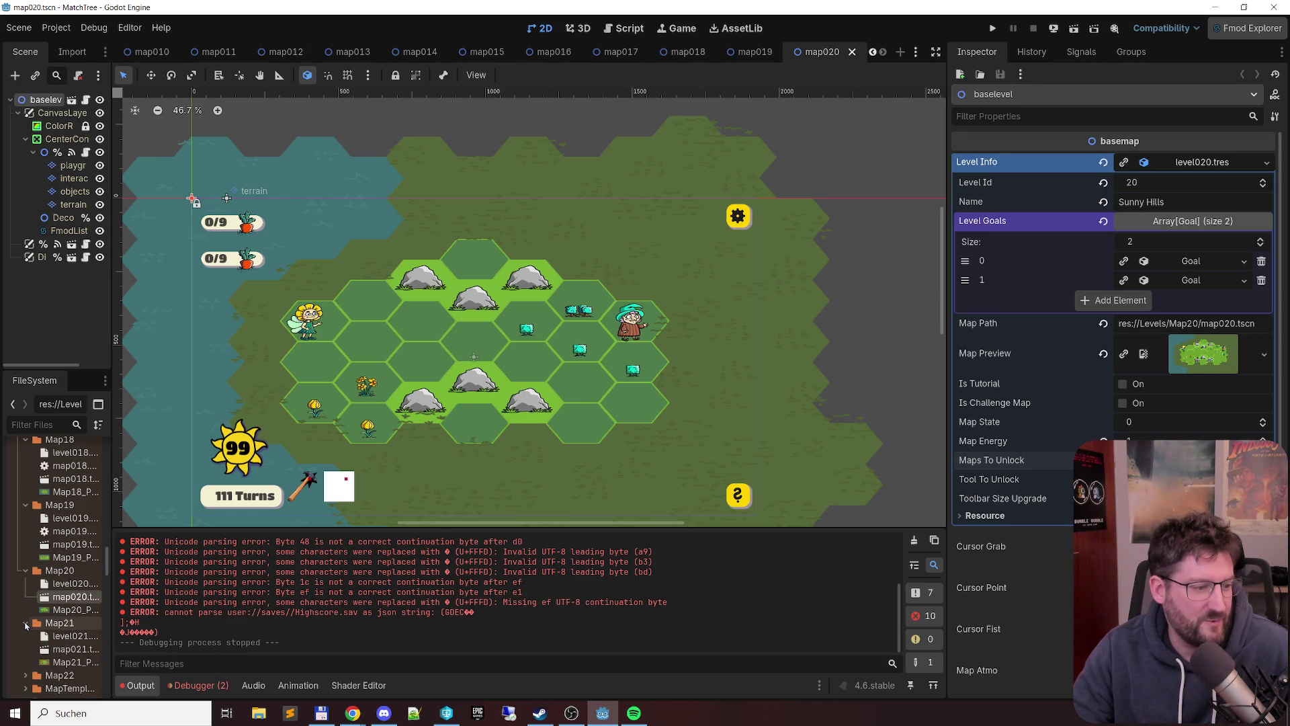
scroll(61, 605, down, 1)
double_click(72, 612)
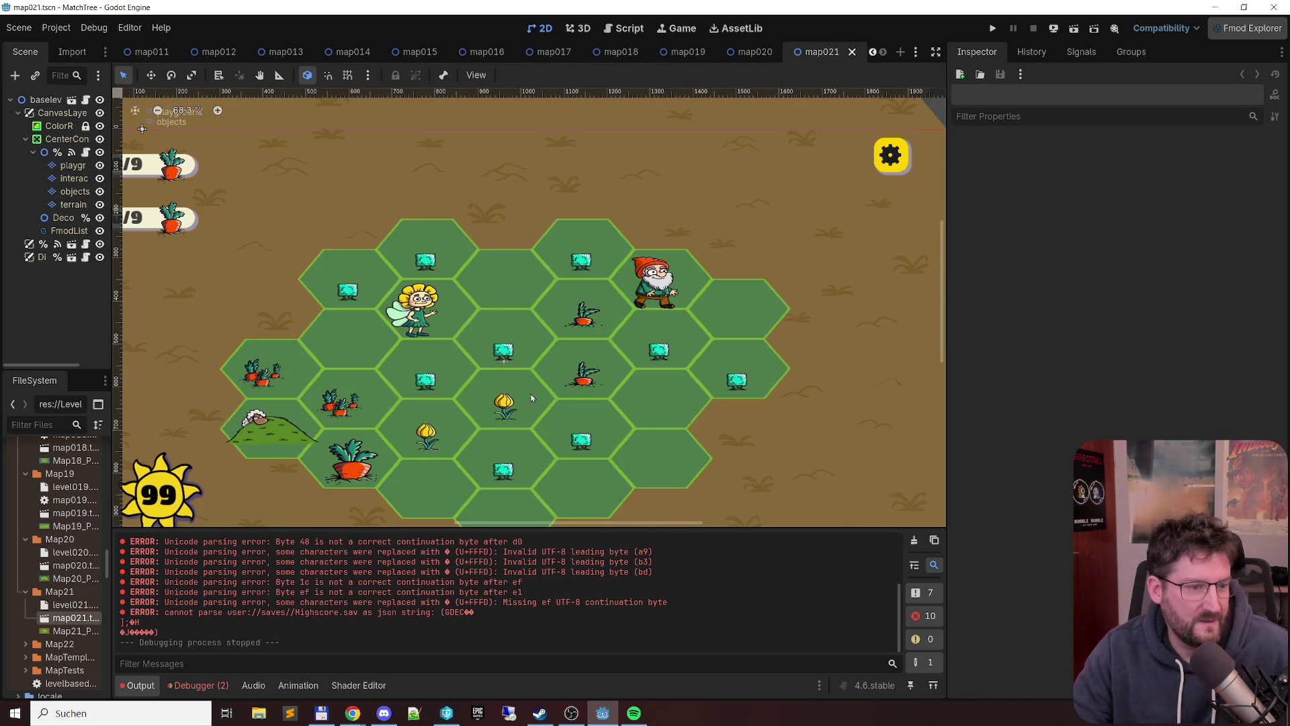
scroll(531, 399, down, 2)
scroll(612, 388, down, 1)
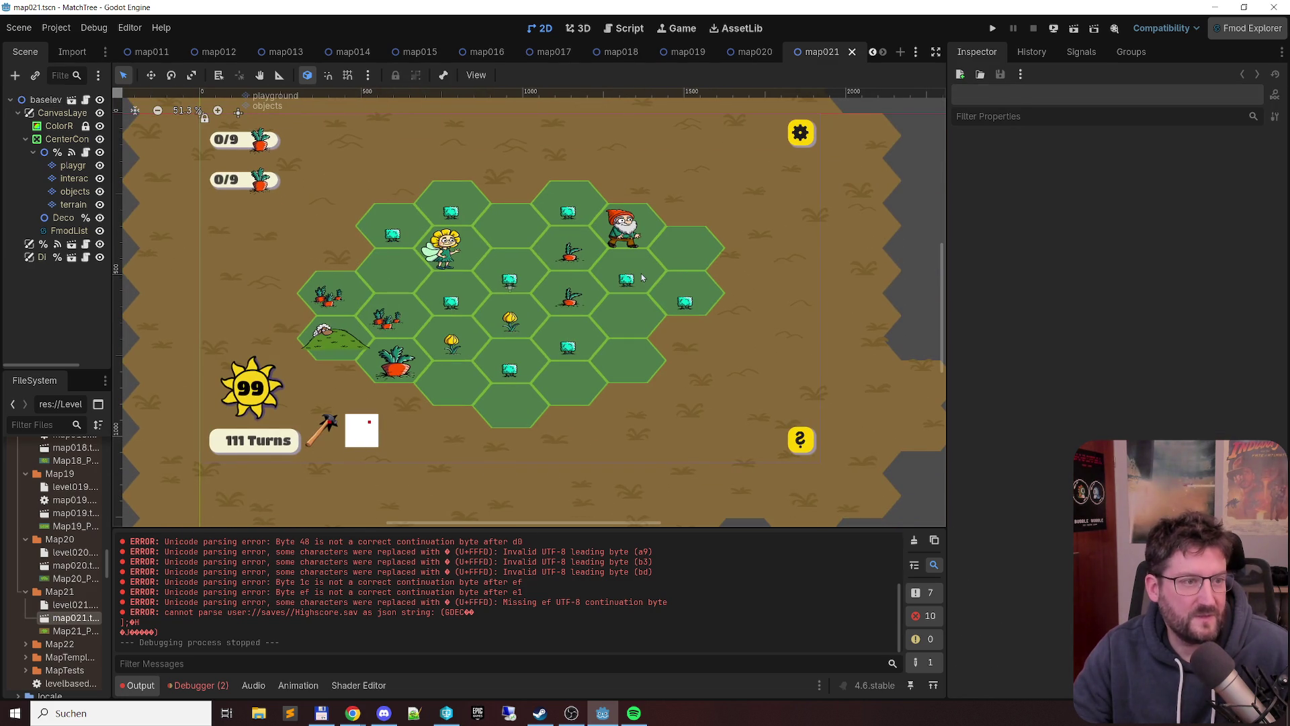
click(47, 100)
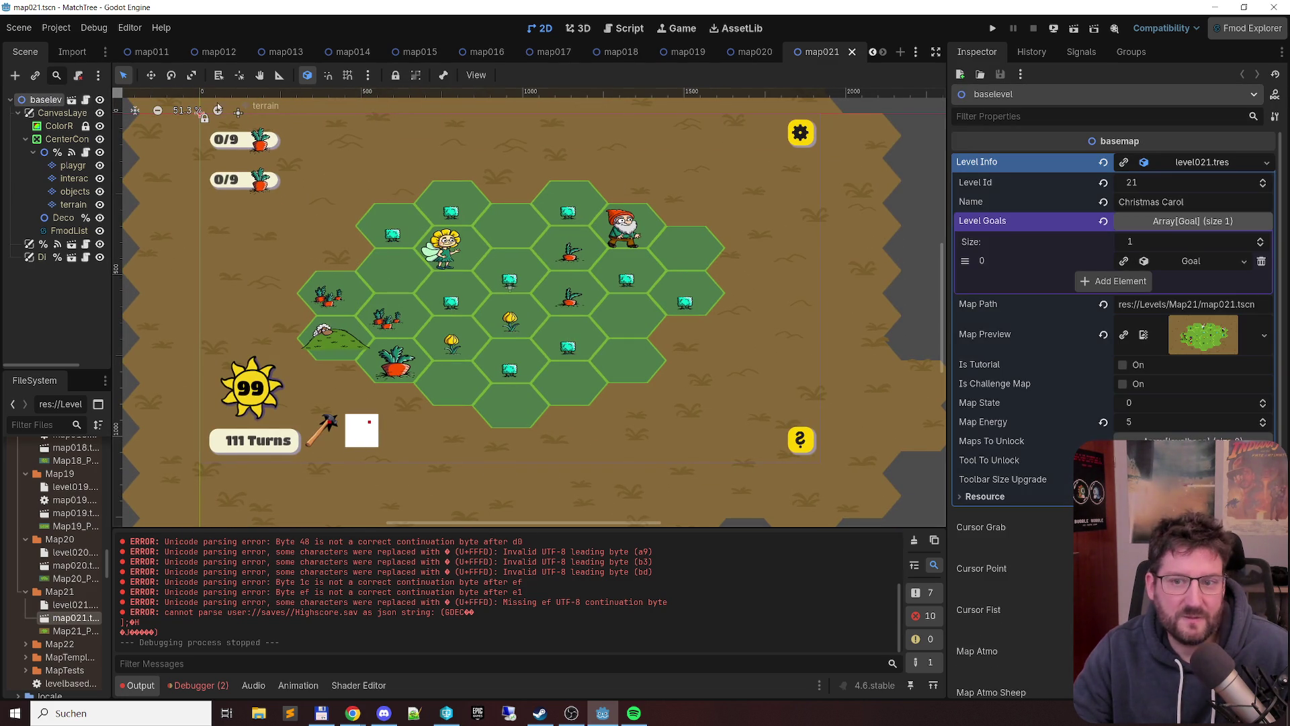
- Select the level name Christmas Carol for copying and switch to the spreadsheet
double_click(1149, 202)
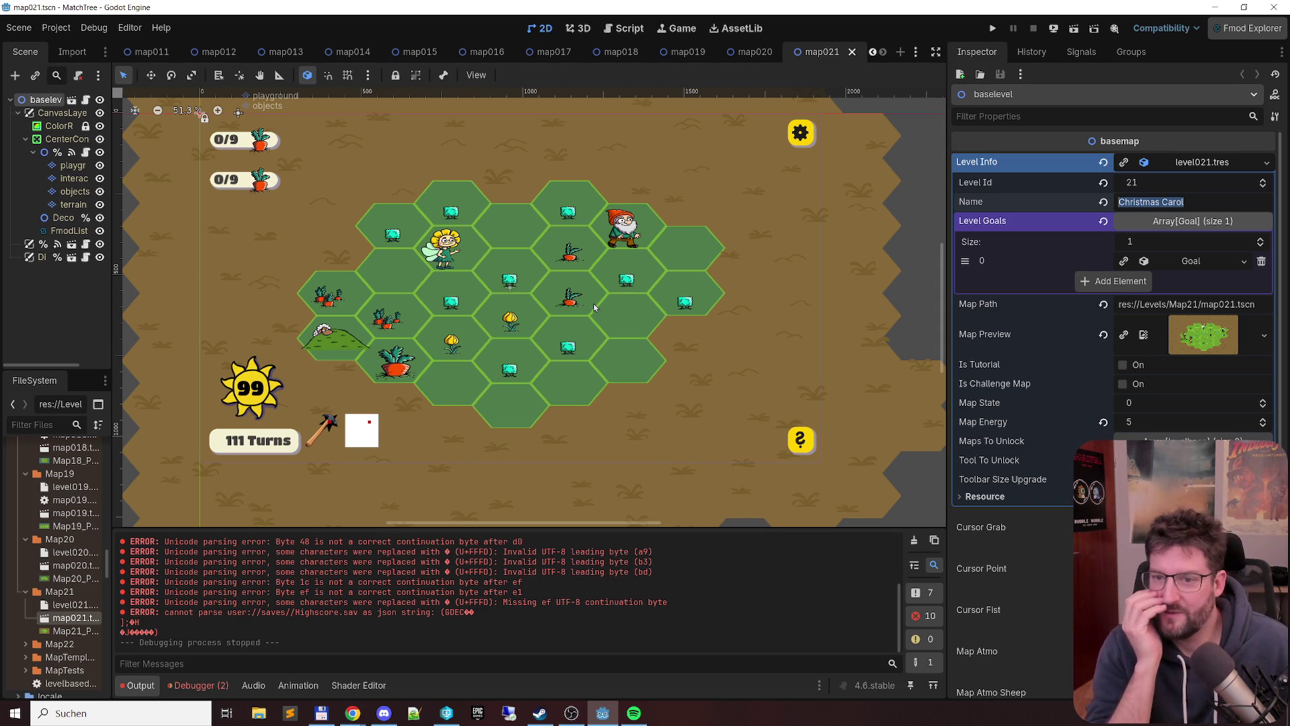
key(Escape)
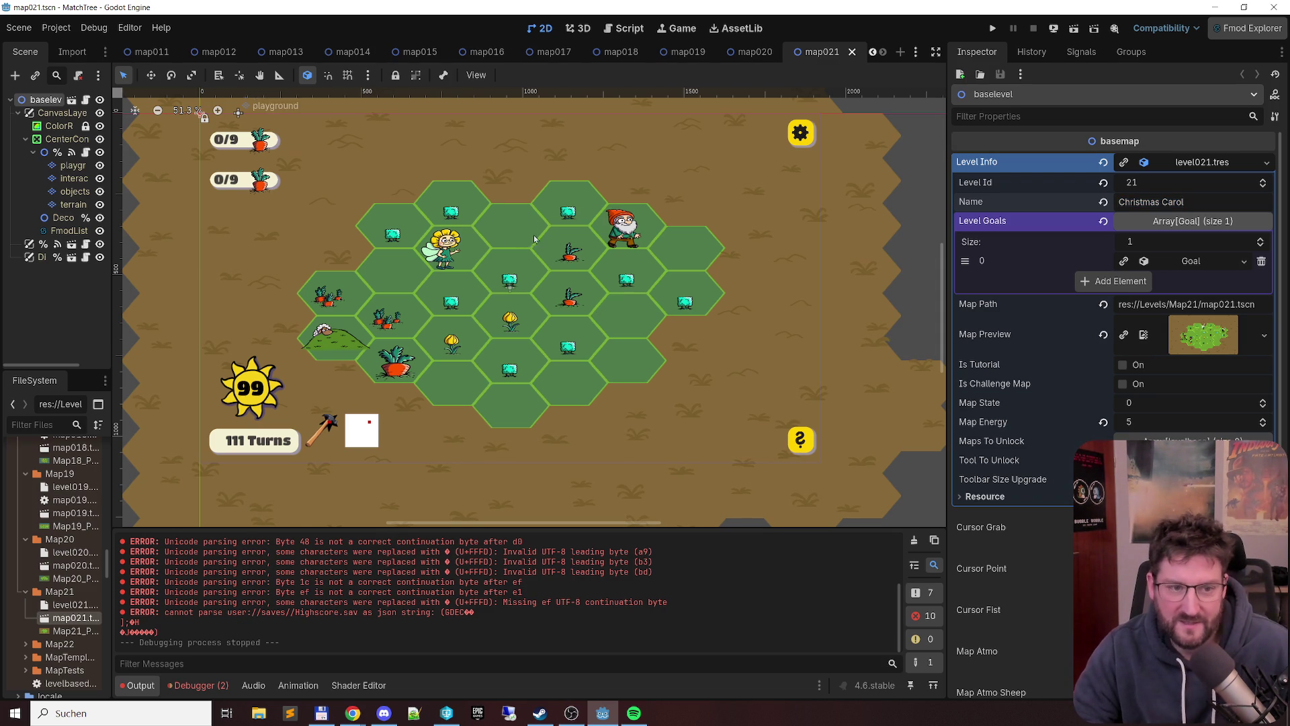
double_click(1195, 201)
key(ctrl+c)
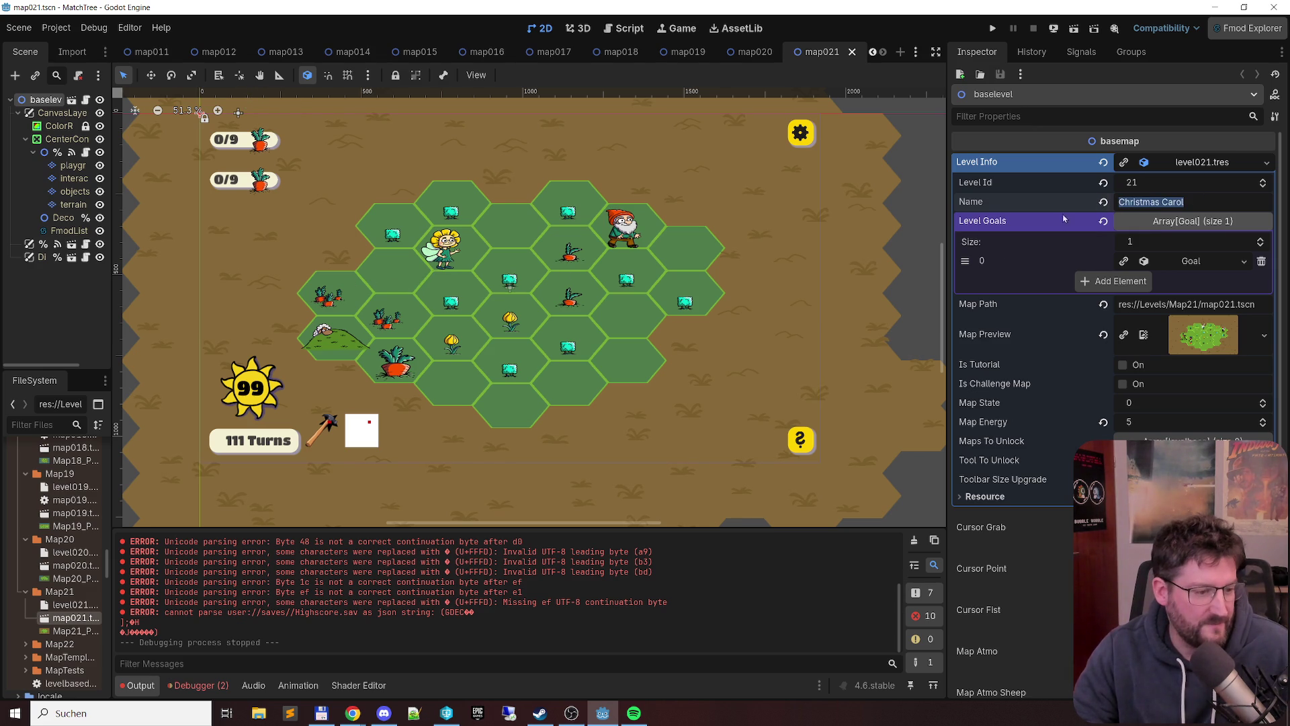
mouse_move(352, 712)
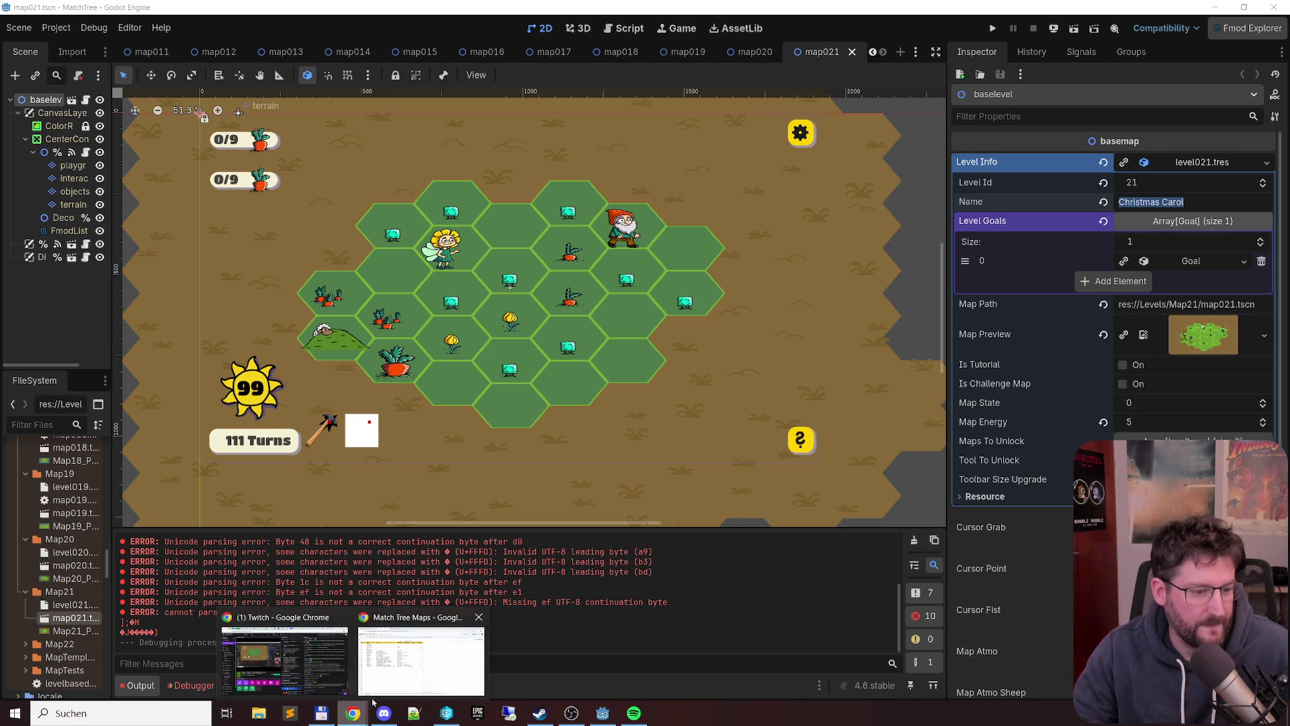
click(421, 660)
- Paste Christmas Carol as the name of map 21
click(137, 413)
key(ctrl+v)
click(290, 449)
click(265, 424)
click(265, 414)
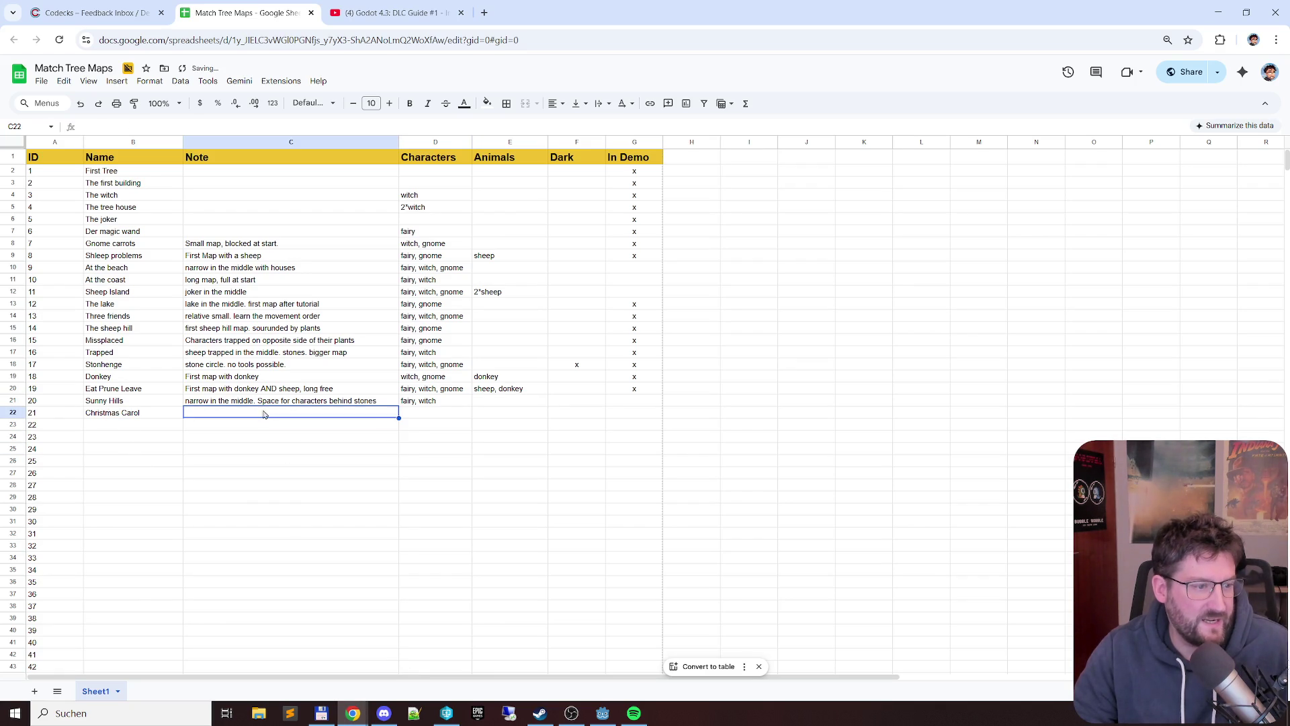
- Rename the Note column header to Description
click(231, 158)
double_click(230, 155)
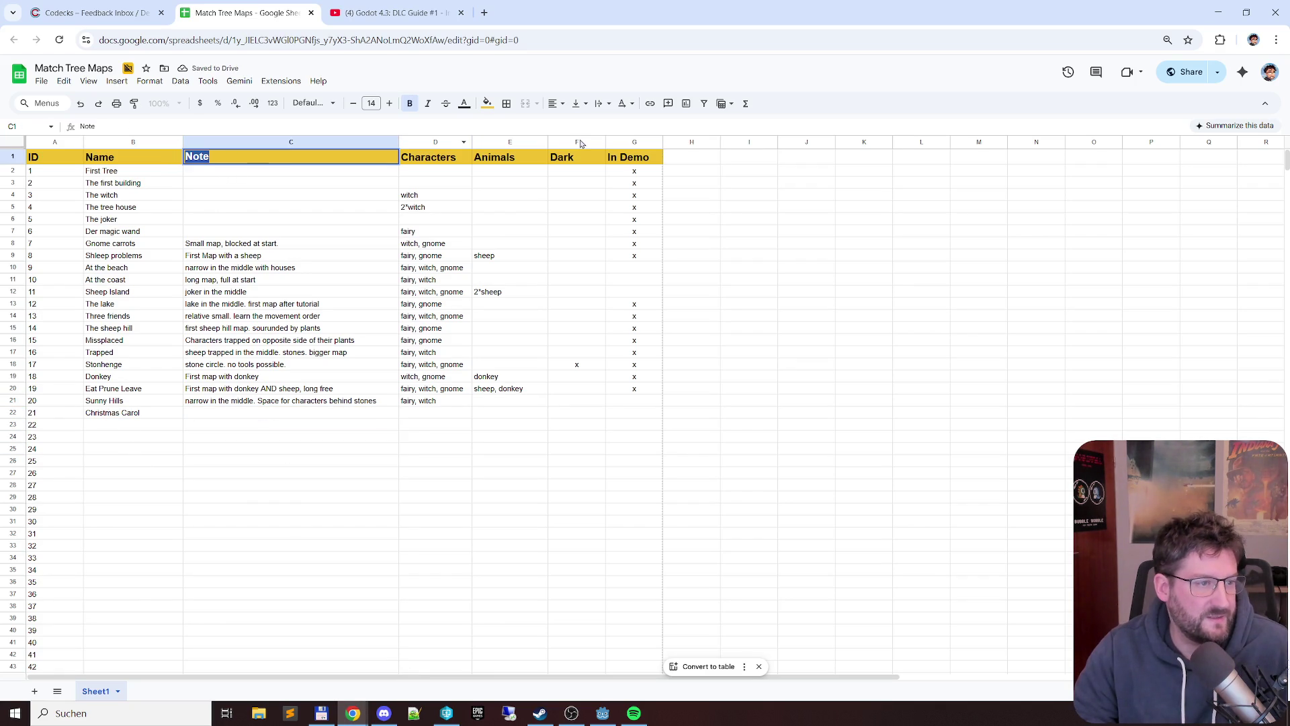
text(Descriptipon)
key(Return)
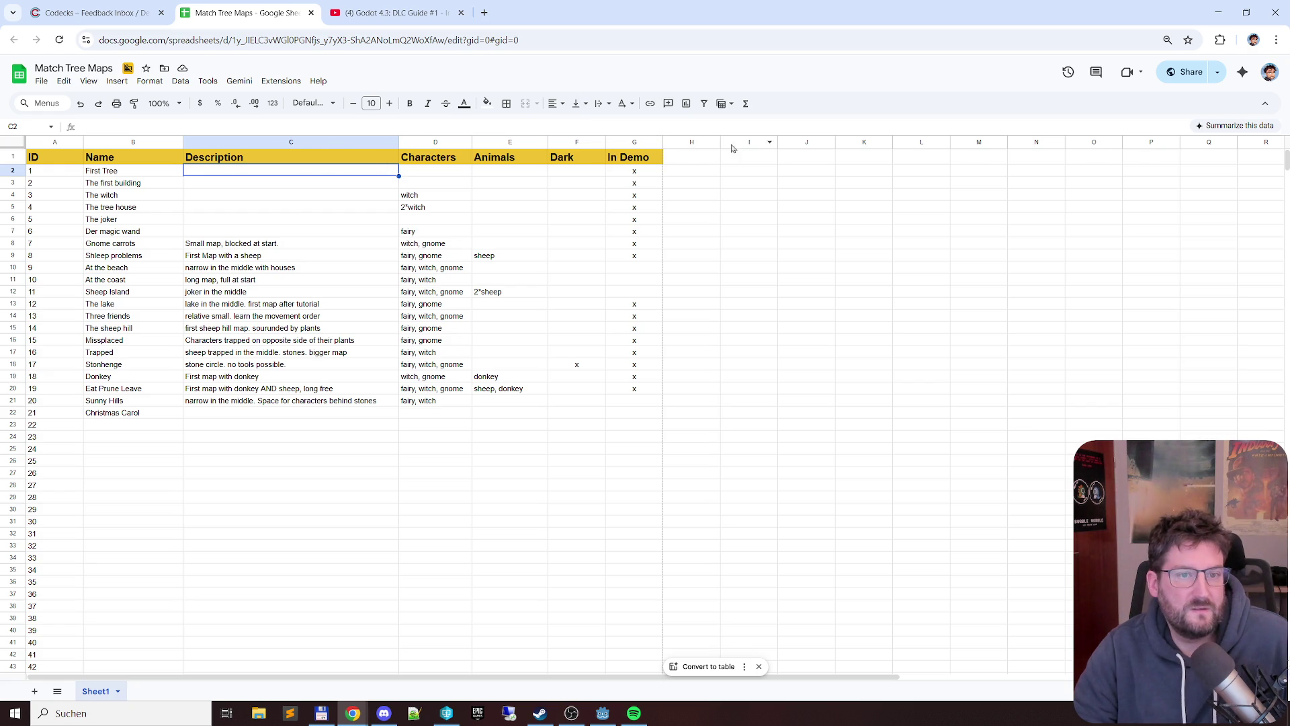
- Insert an empty column to the right of In Demo
right_click(627, 145)
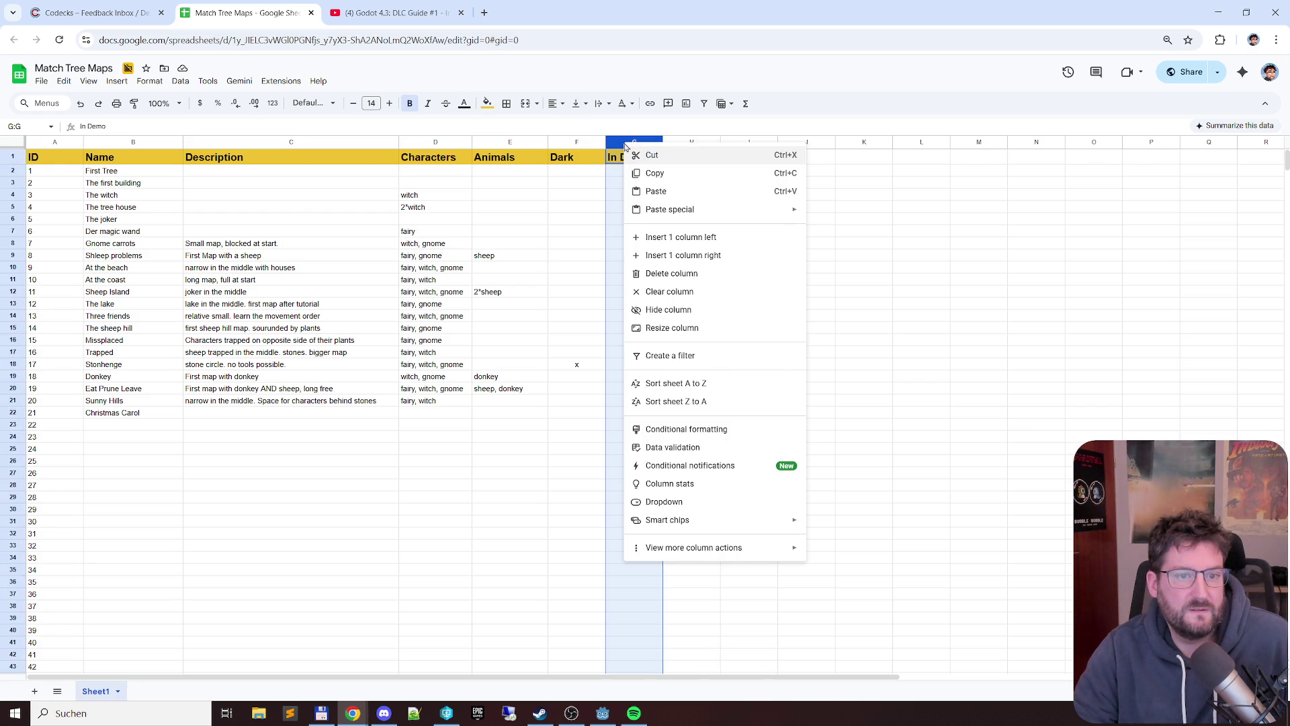
click(745, 255)
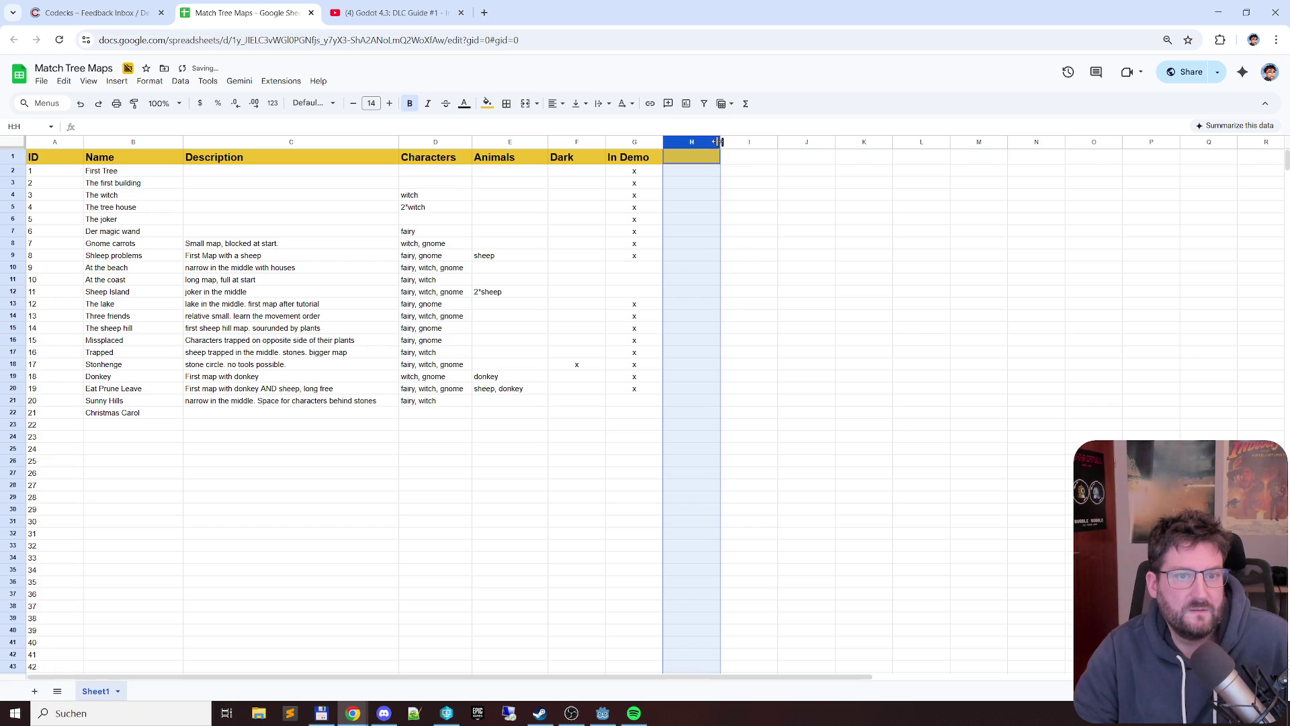
- Widen the new column and head it Notes
drag(721, 141, 861, 141)
click(735, 155)
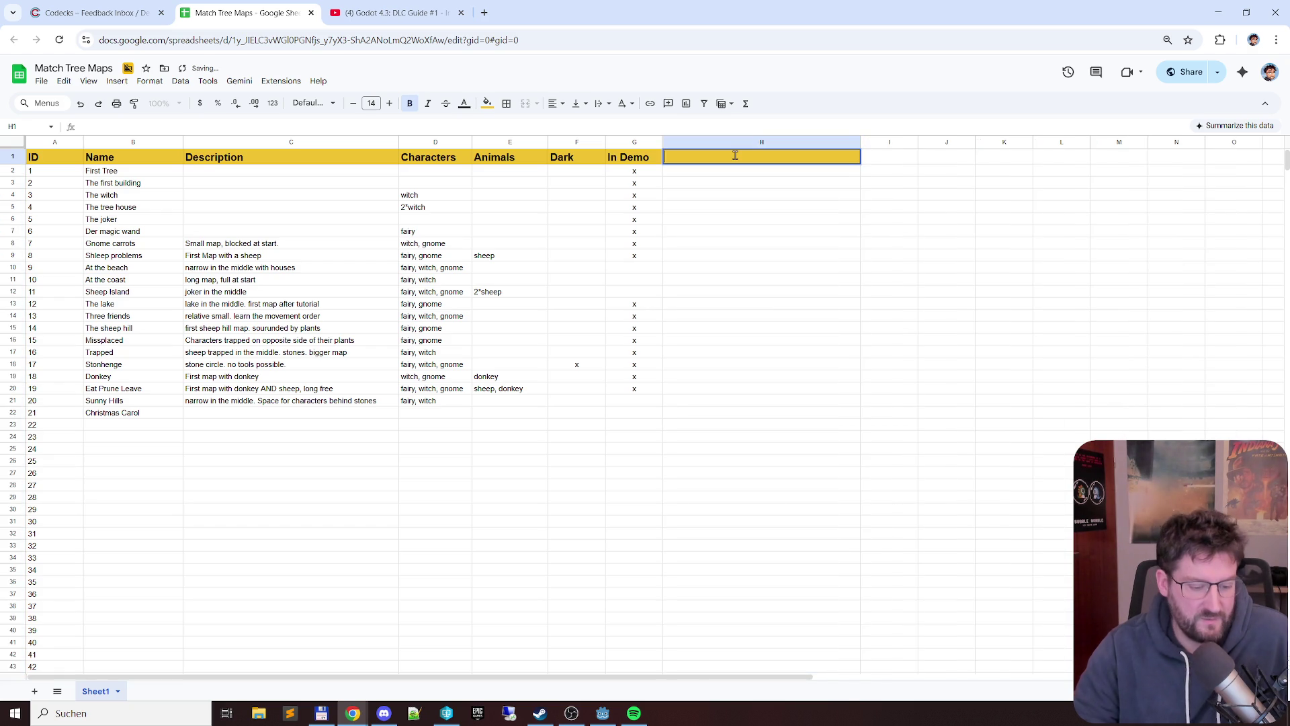
text(Notes)
key(Return)
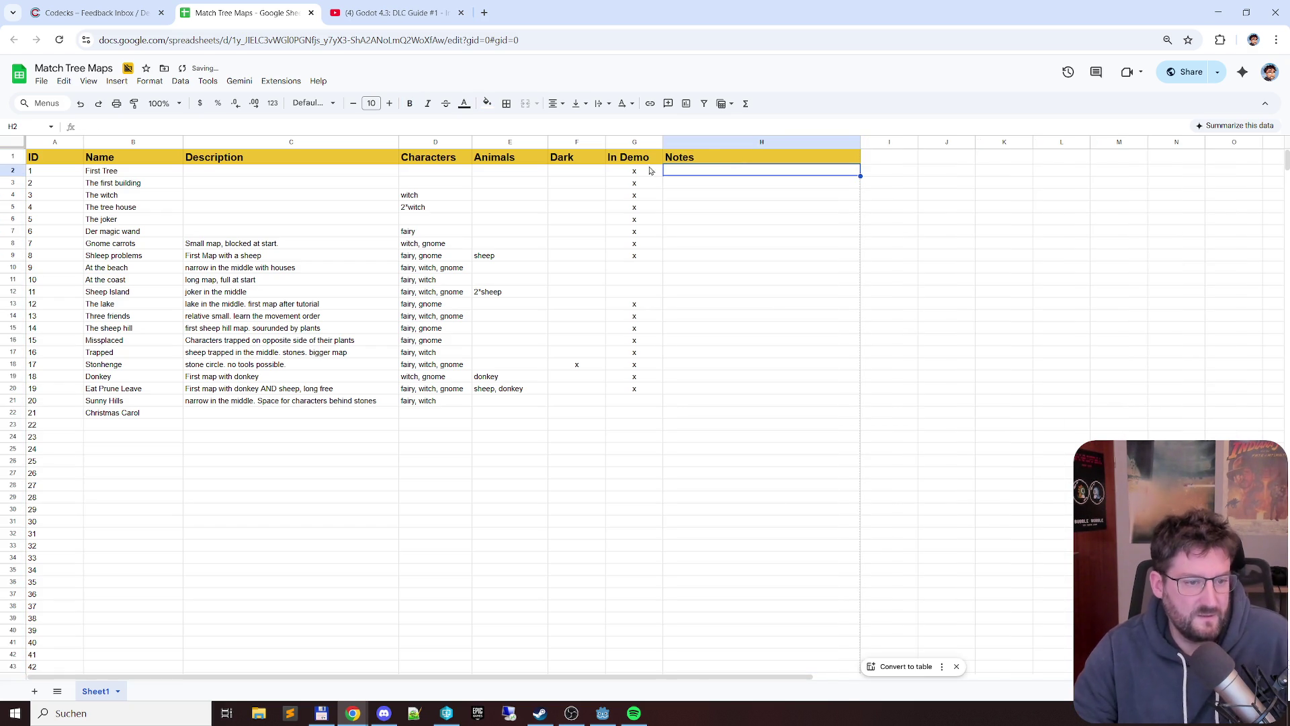
click(703, 413)
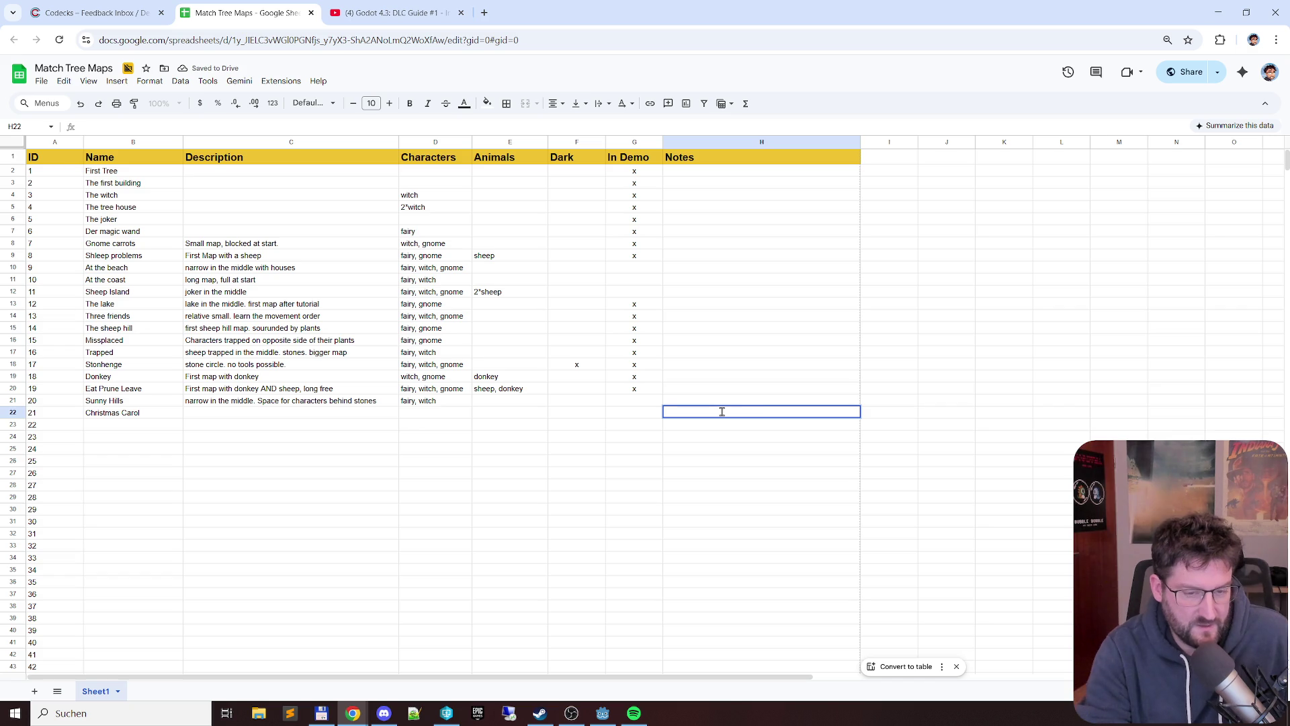
click(794, 175)
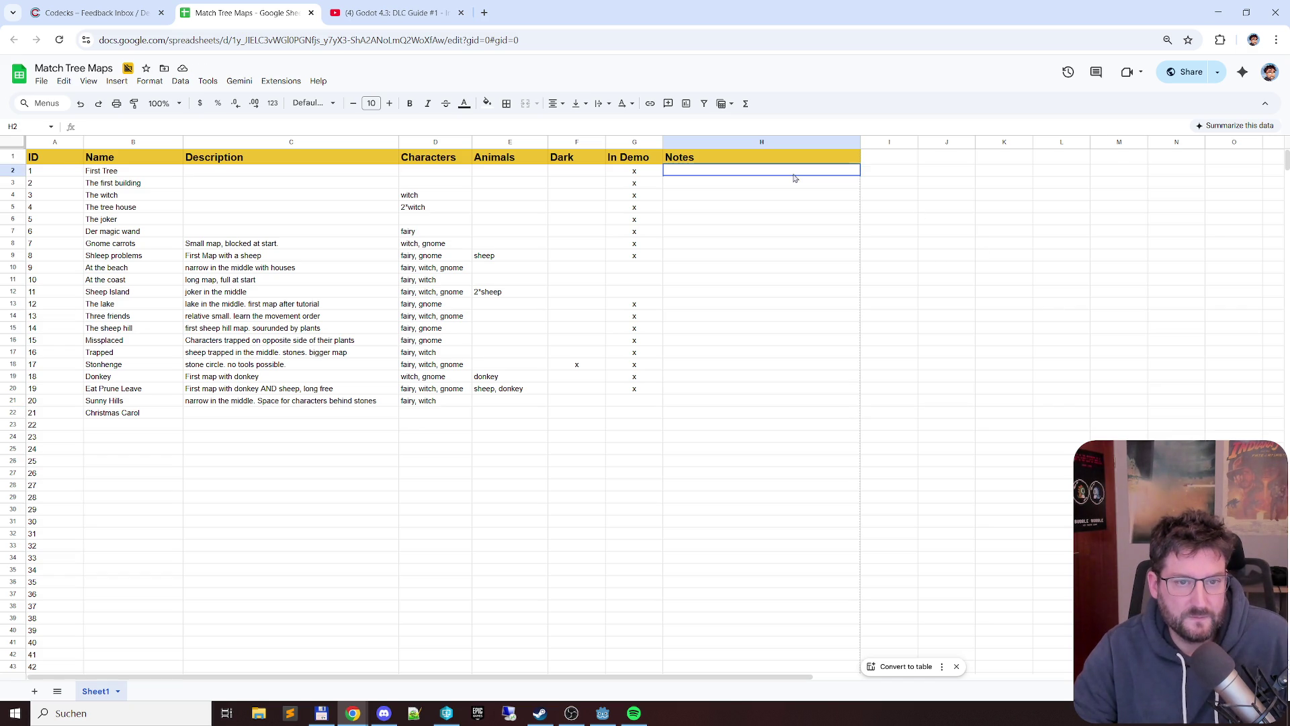
- Left-align the whole Notes column and enter 'rename map' for Christmas Carol
click(781, 142)
click(555, 102)
click(558, 126)
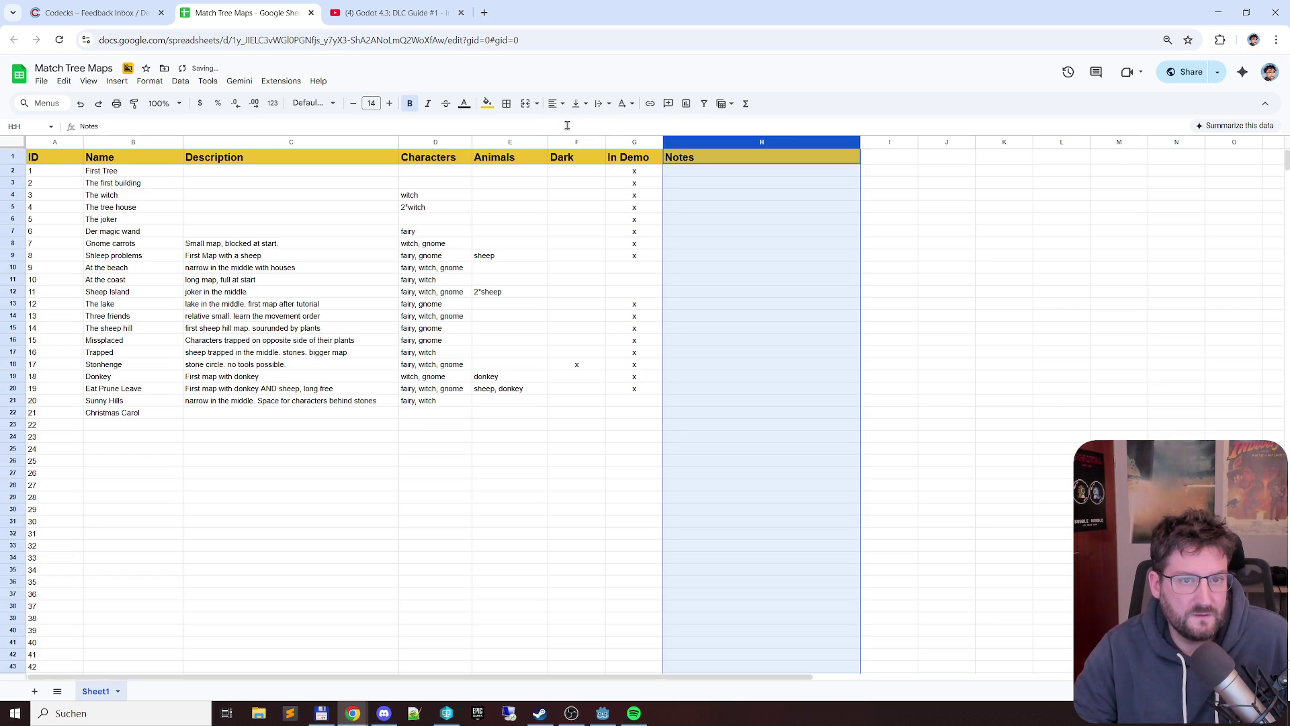
click(690, 403)
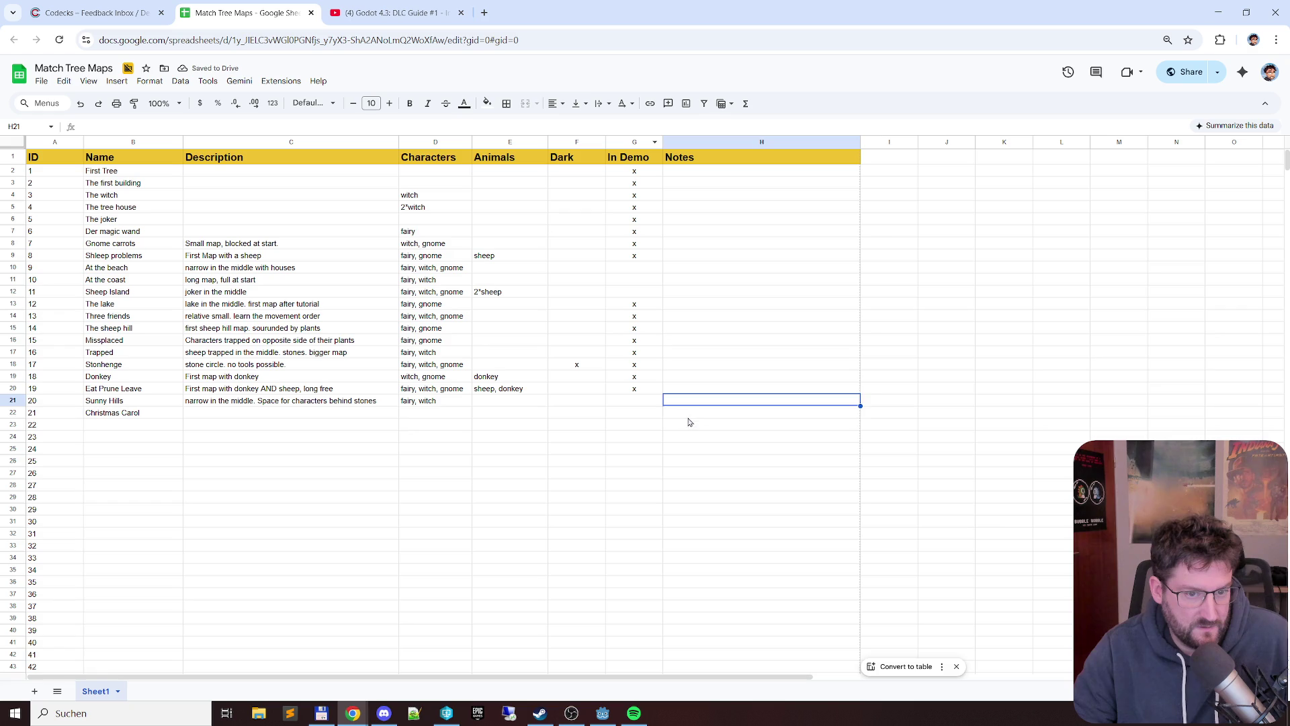
text(rename map)
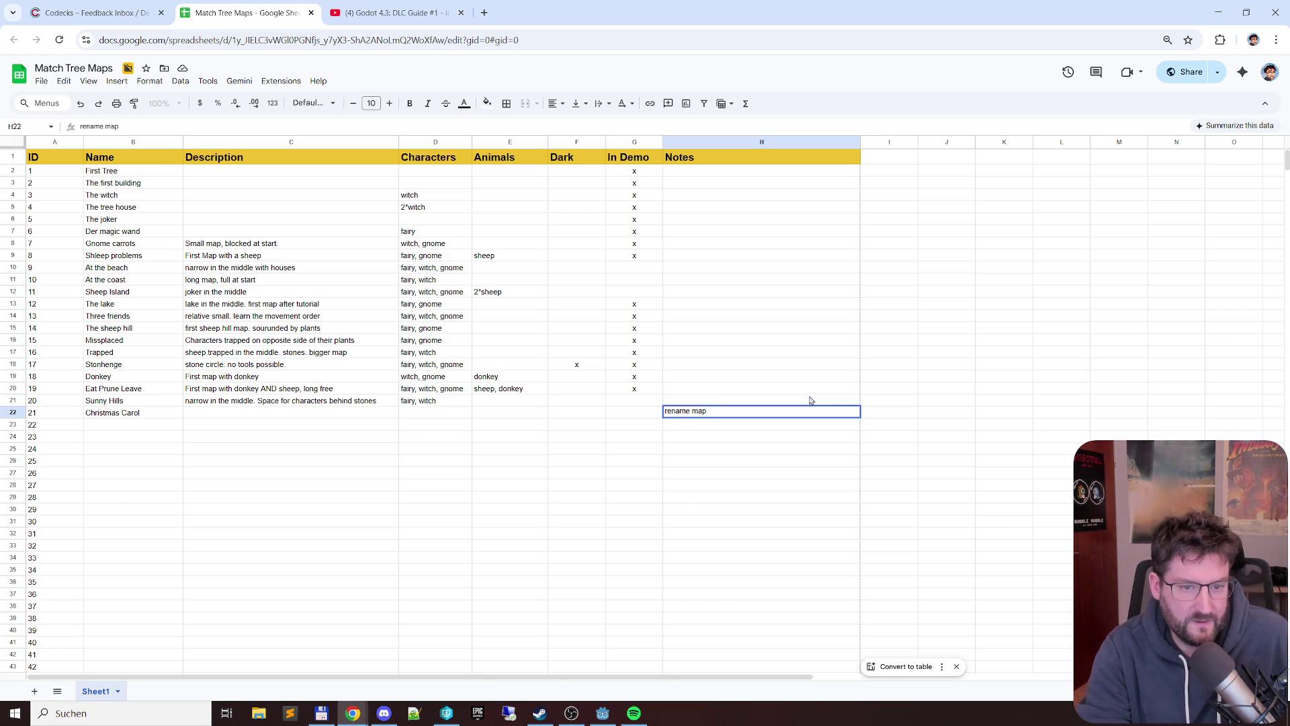
key(Return)
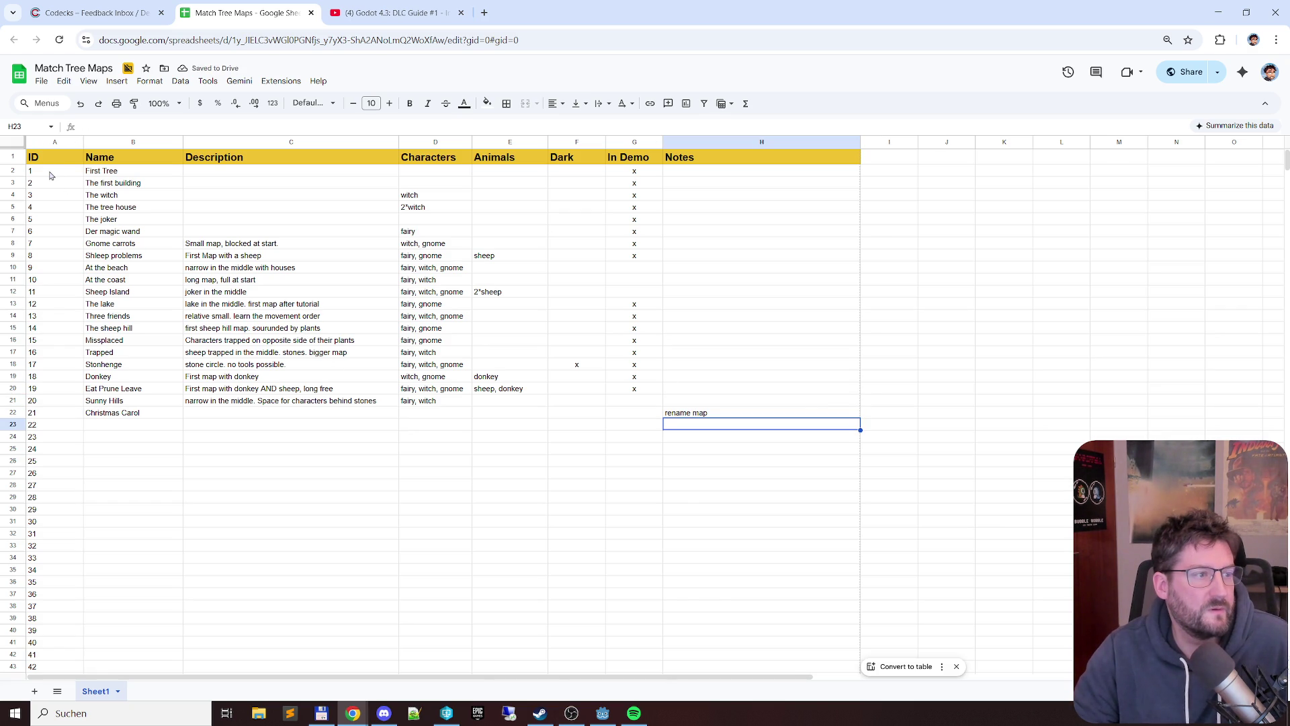
drag(50, 176, 859, 618)
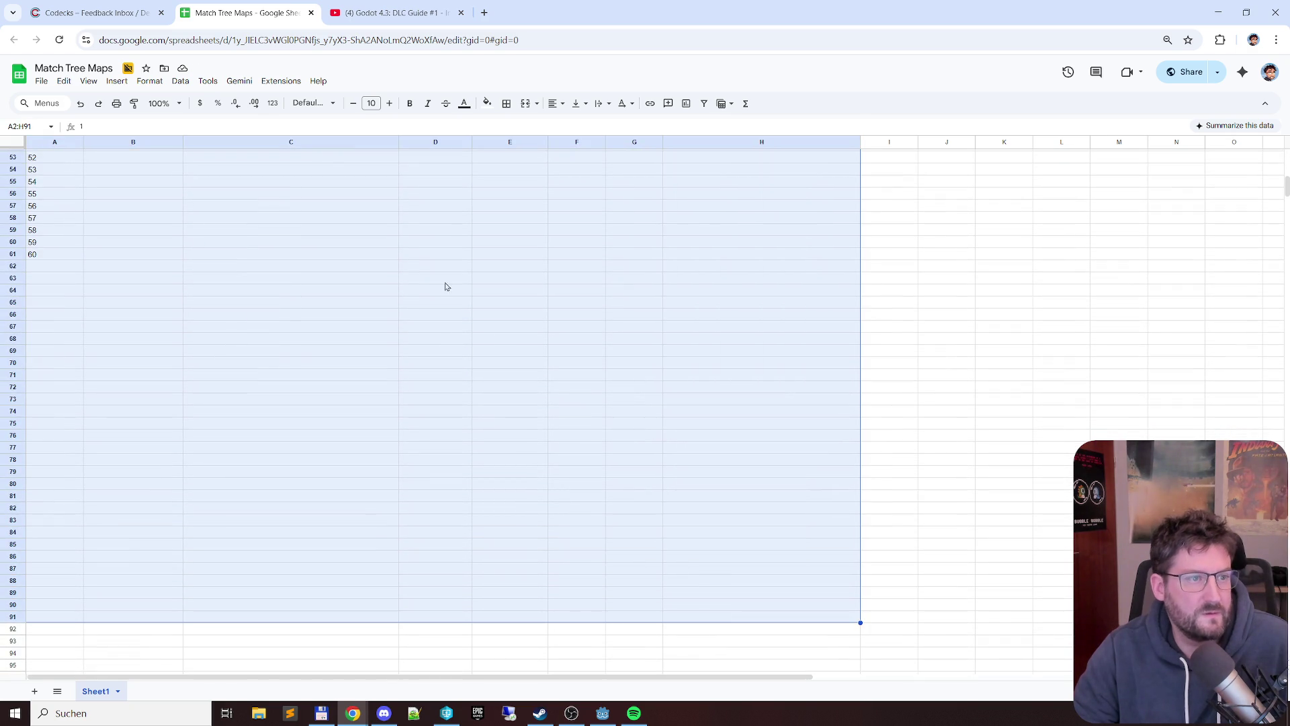
- Start a conditional formatting rule for A2:H91 via Format, then discard the draft rule
click(149, 80)
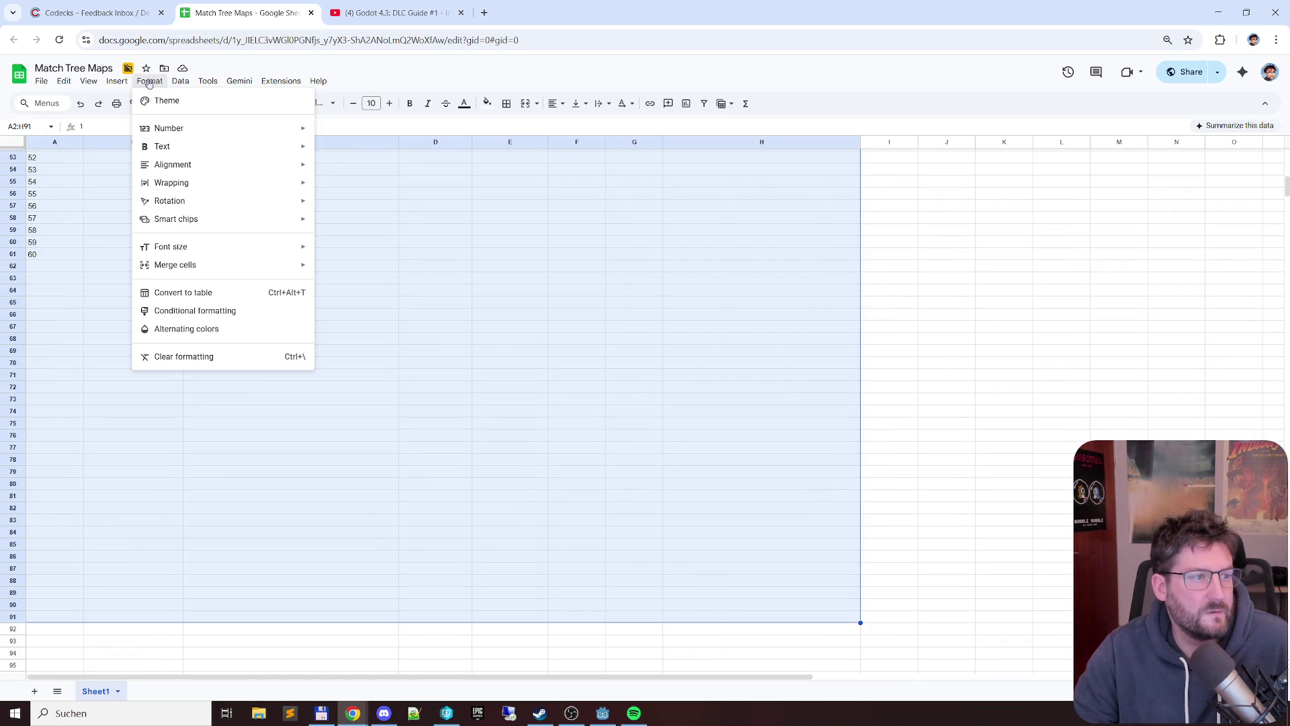
click(254, 314)
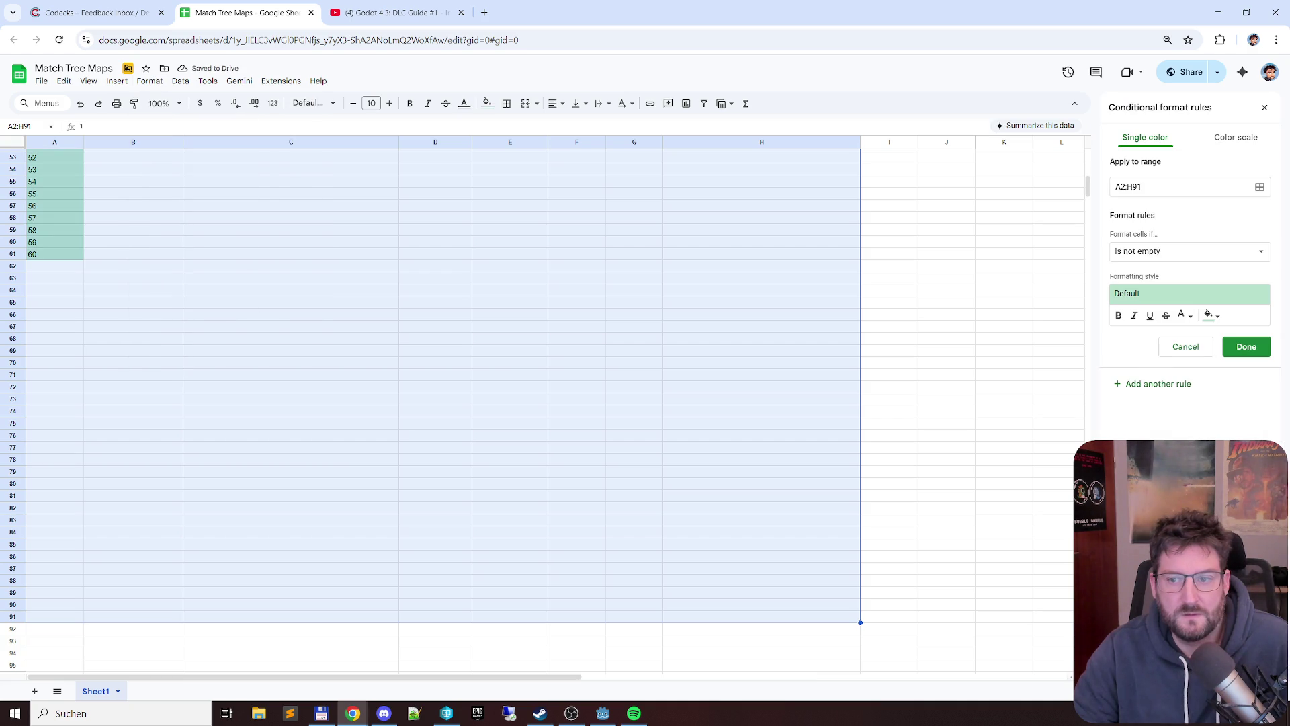
click(1185, 346)
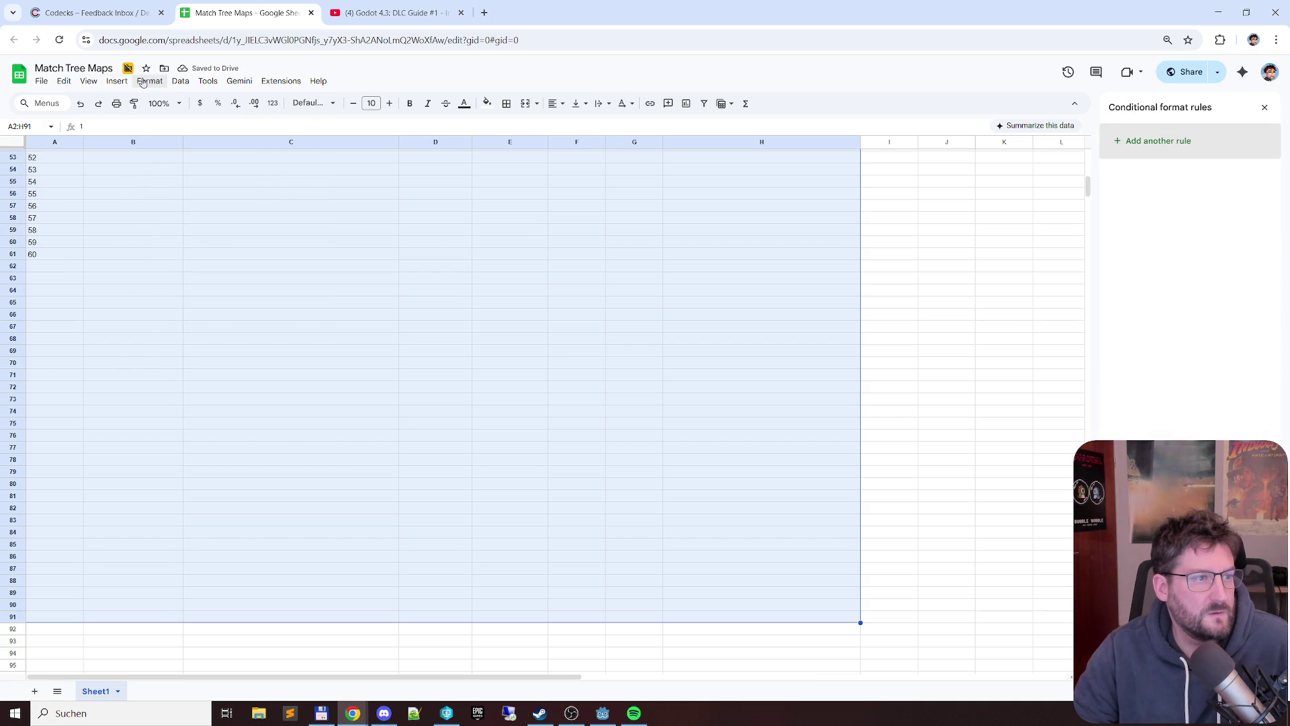
- Apply light yellow alternating colours to A2:H91 with the header band turned off
click(147, 80)
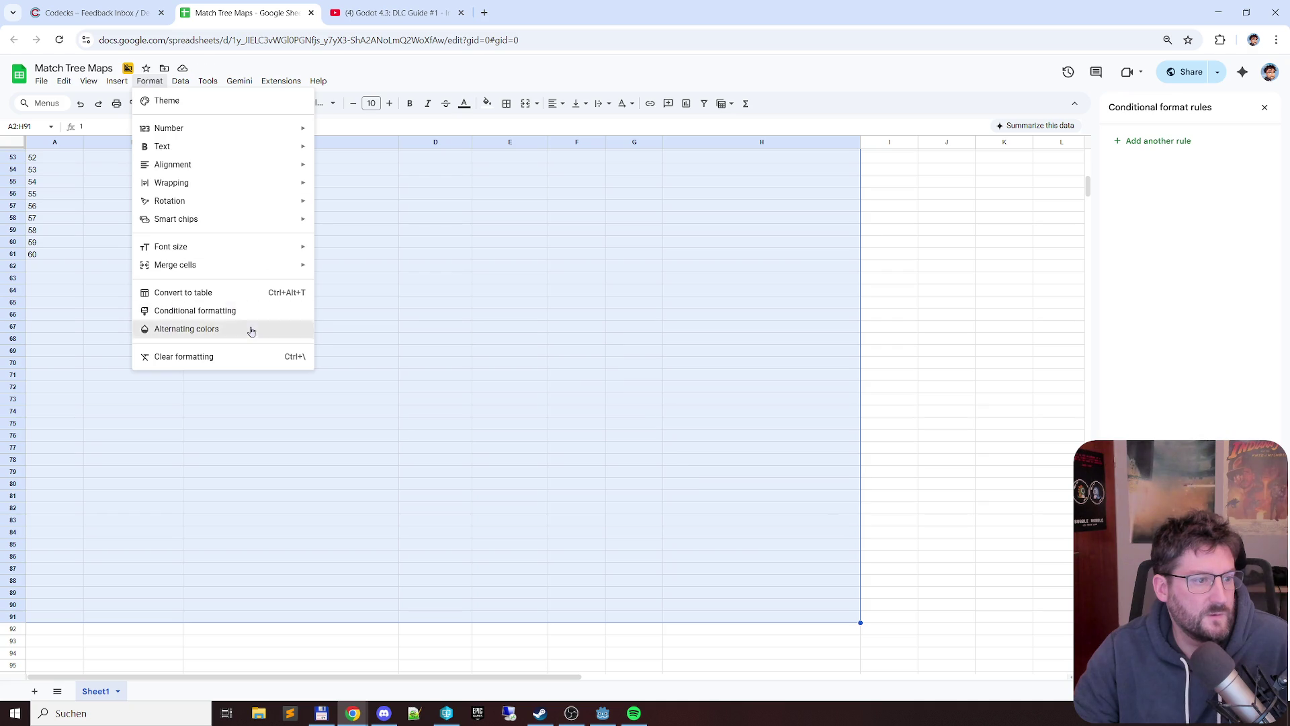
click(187, 328)
scroll(792, 369, up, 15)
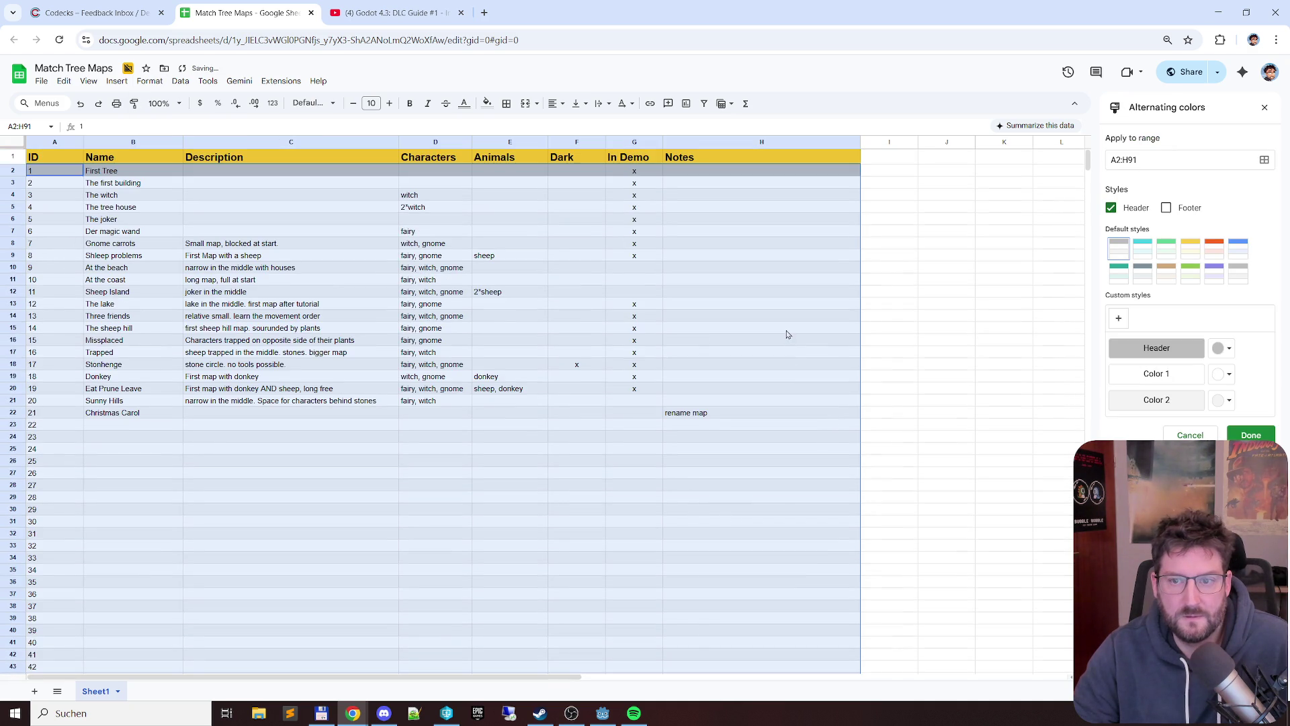
click(1111, 208)
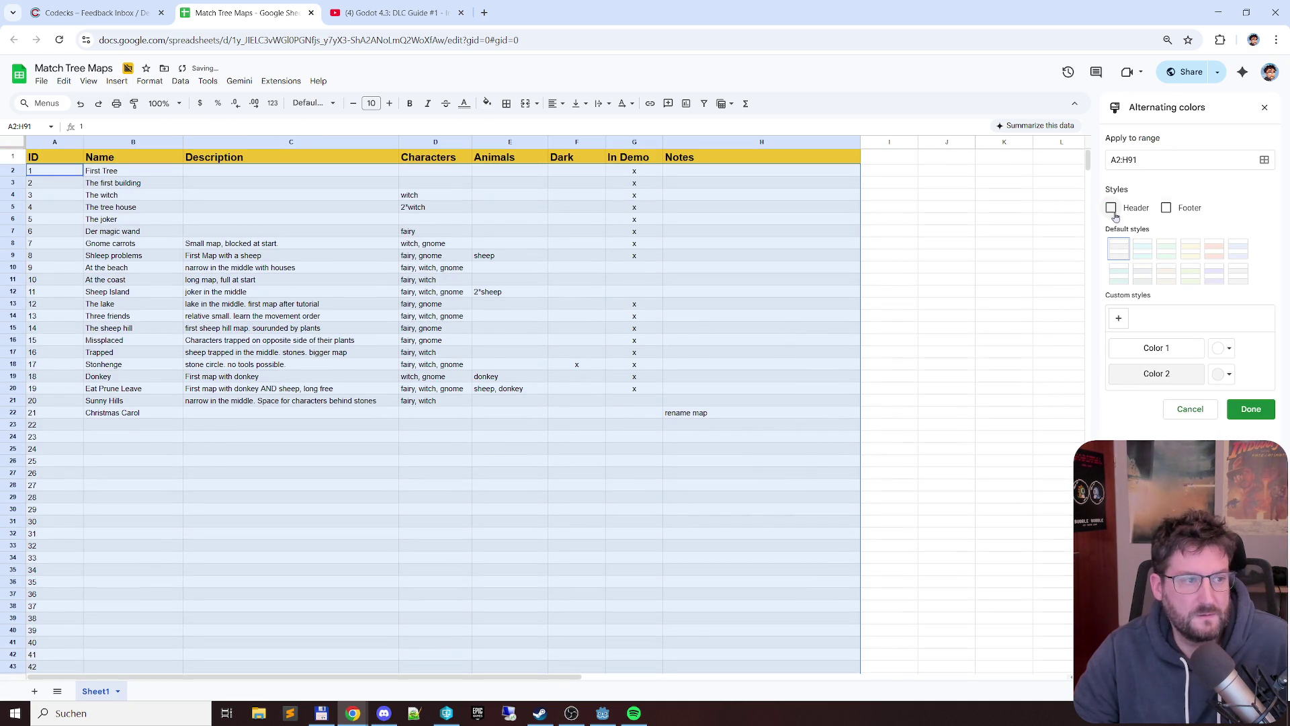
click(1190, 248)
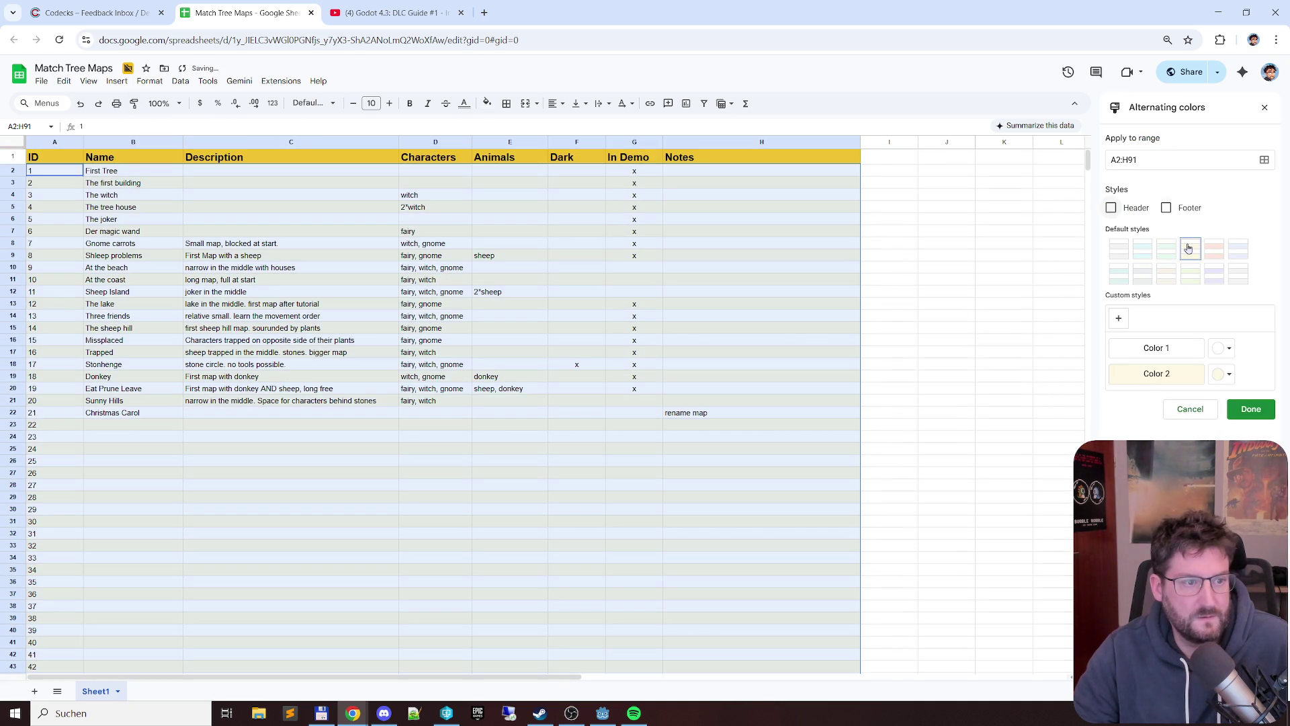
click(666, 221)
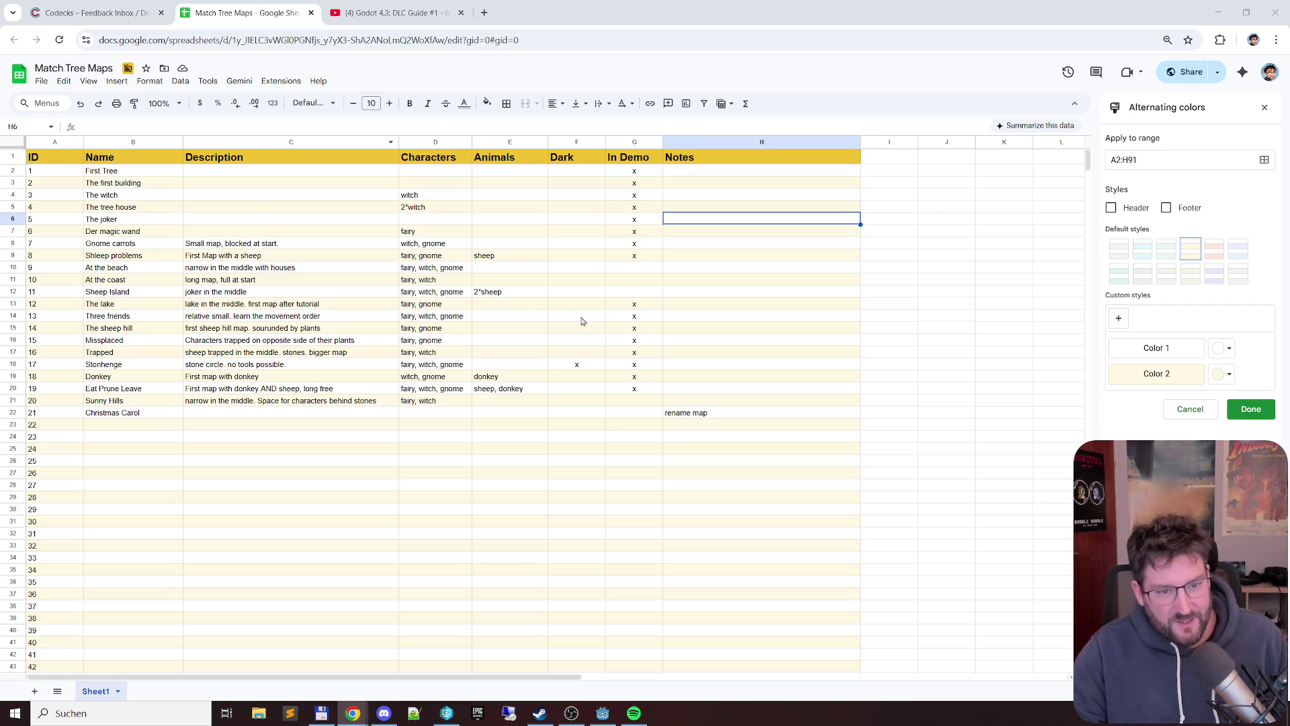
click(1264, 107)
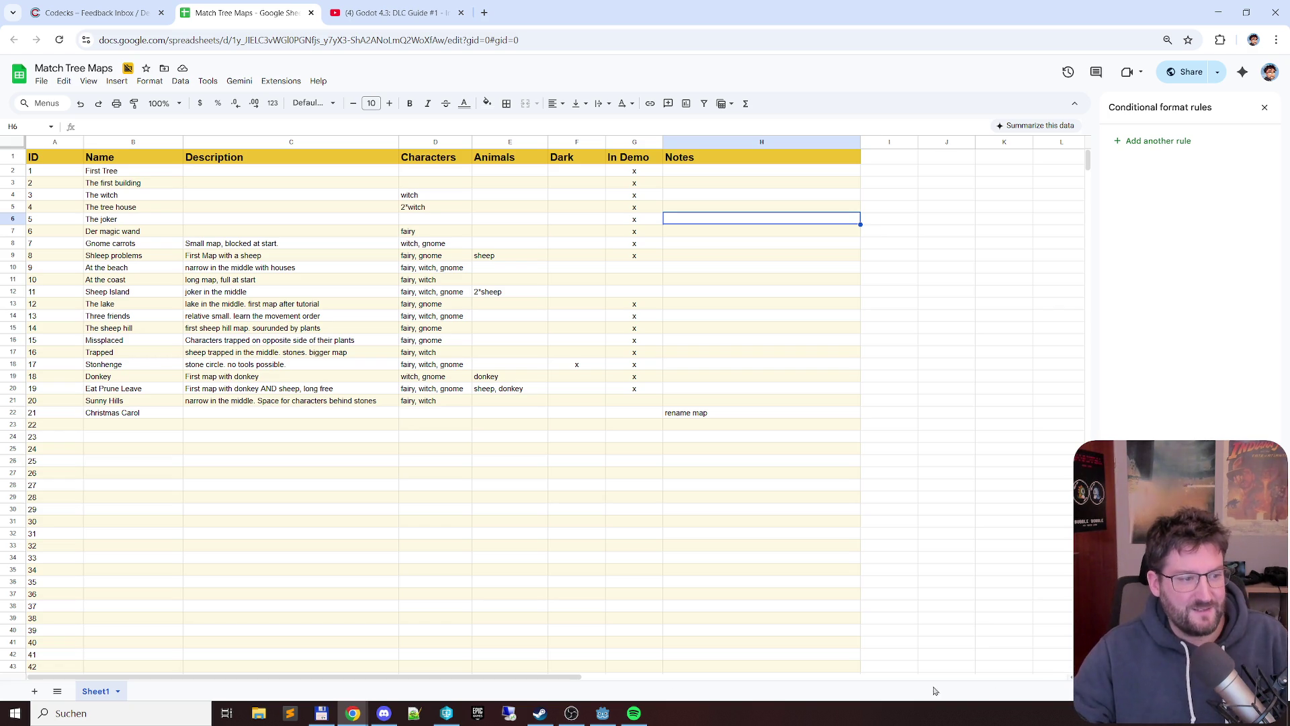
key(alt+Tab)
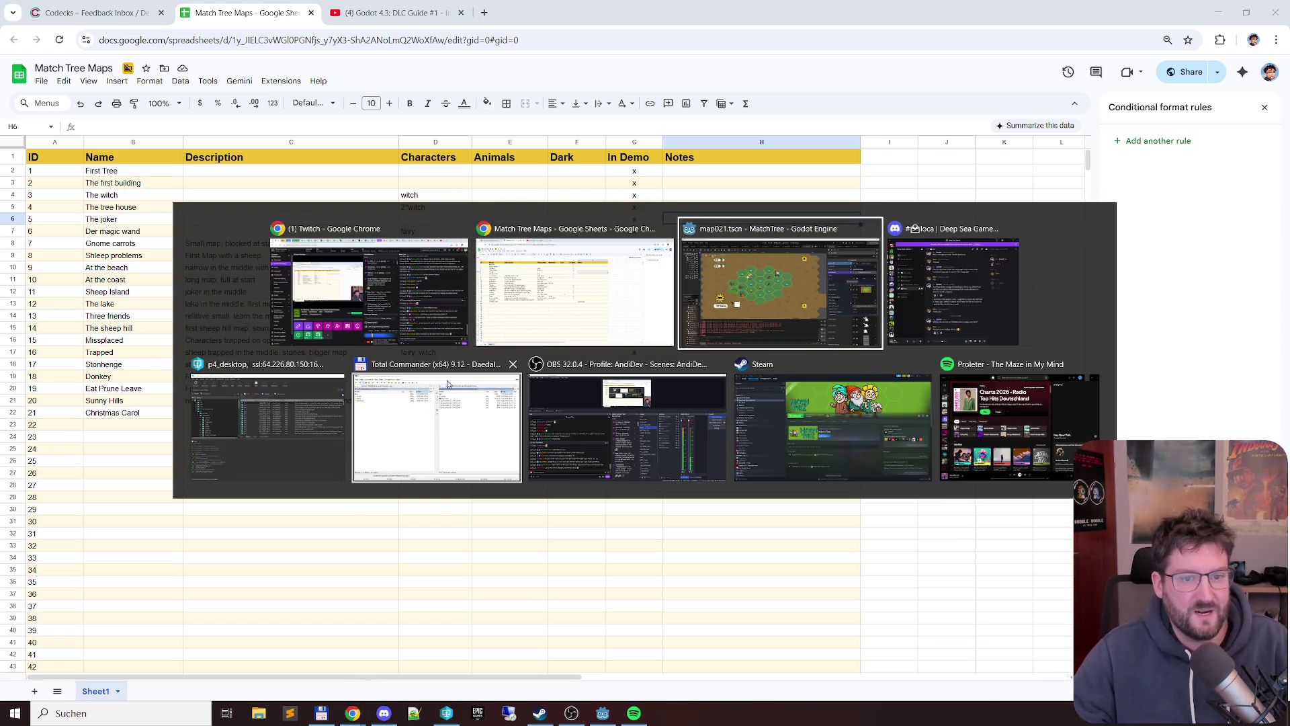
- Insert a column after Animals, head it Special Tiles and widen it to fit
key(alt+Tab)
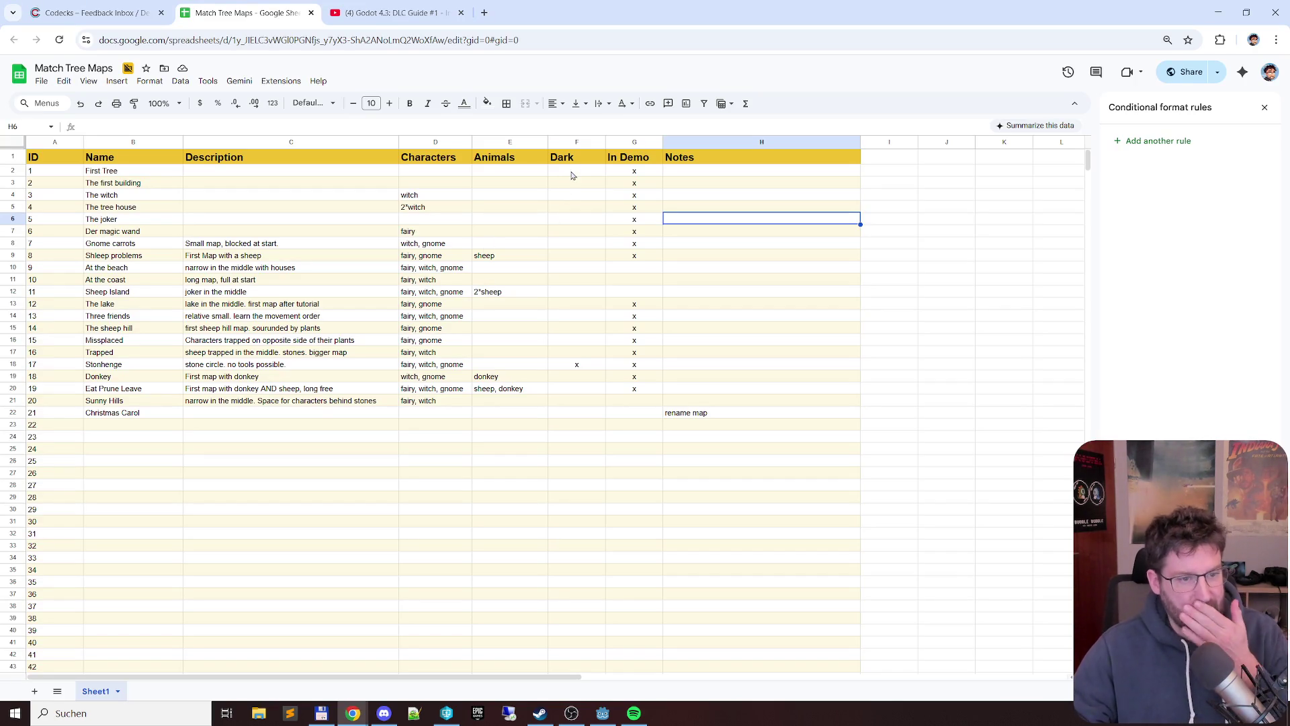
click(512, 141)
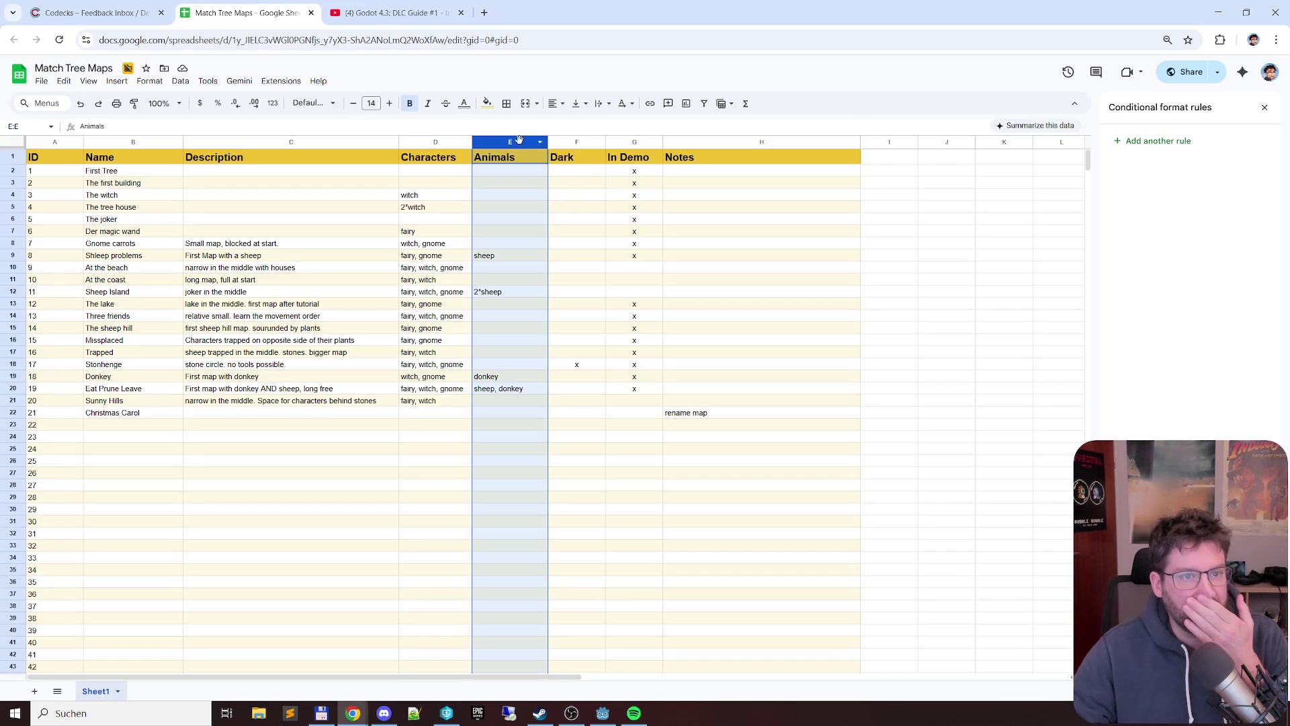
right_click(574, 143)
click(624, 235)
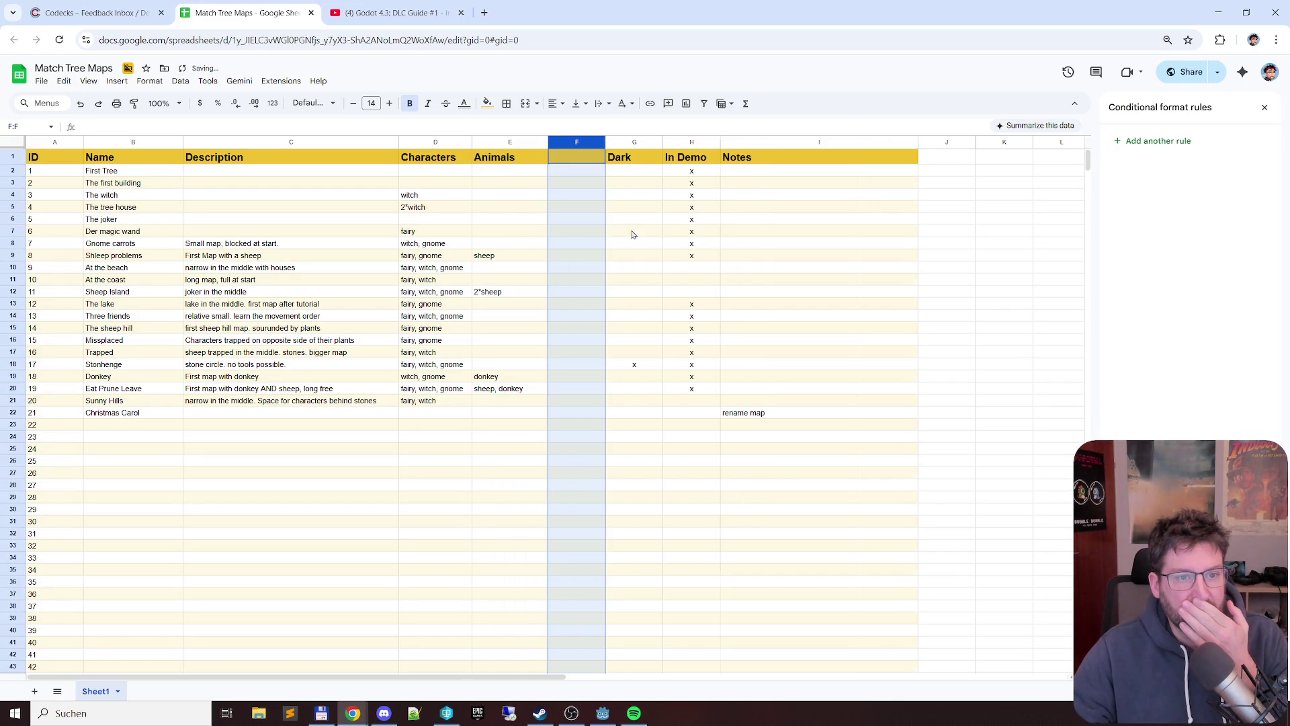
click(581, 161)
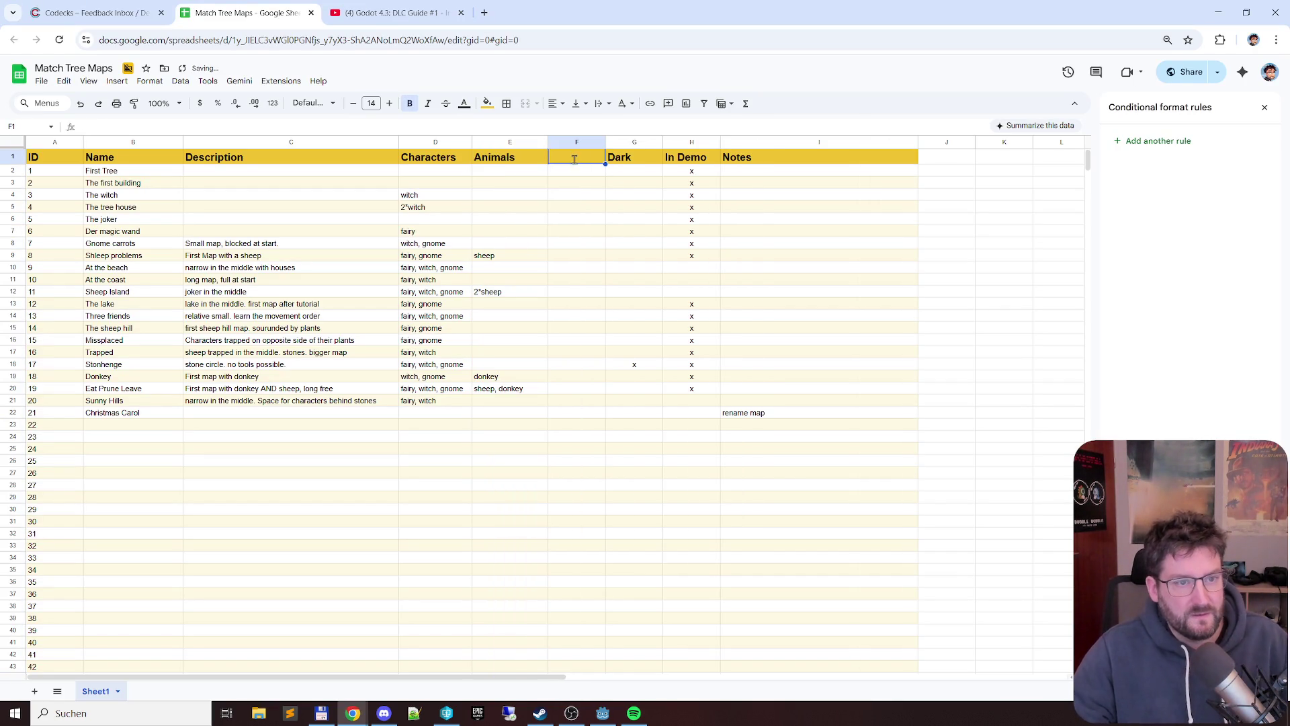
text(Spe)
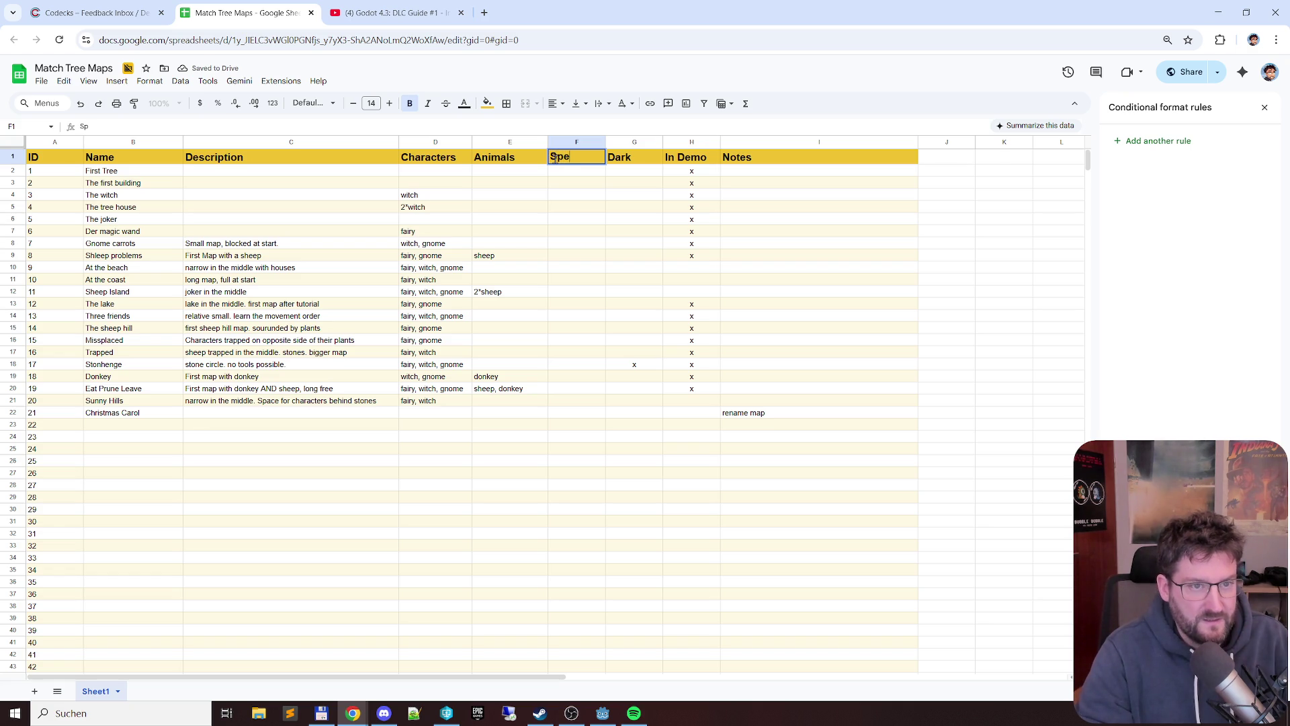
text(cial Tiles)
key(Return)
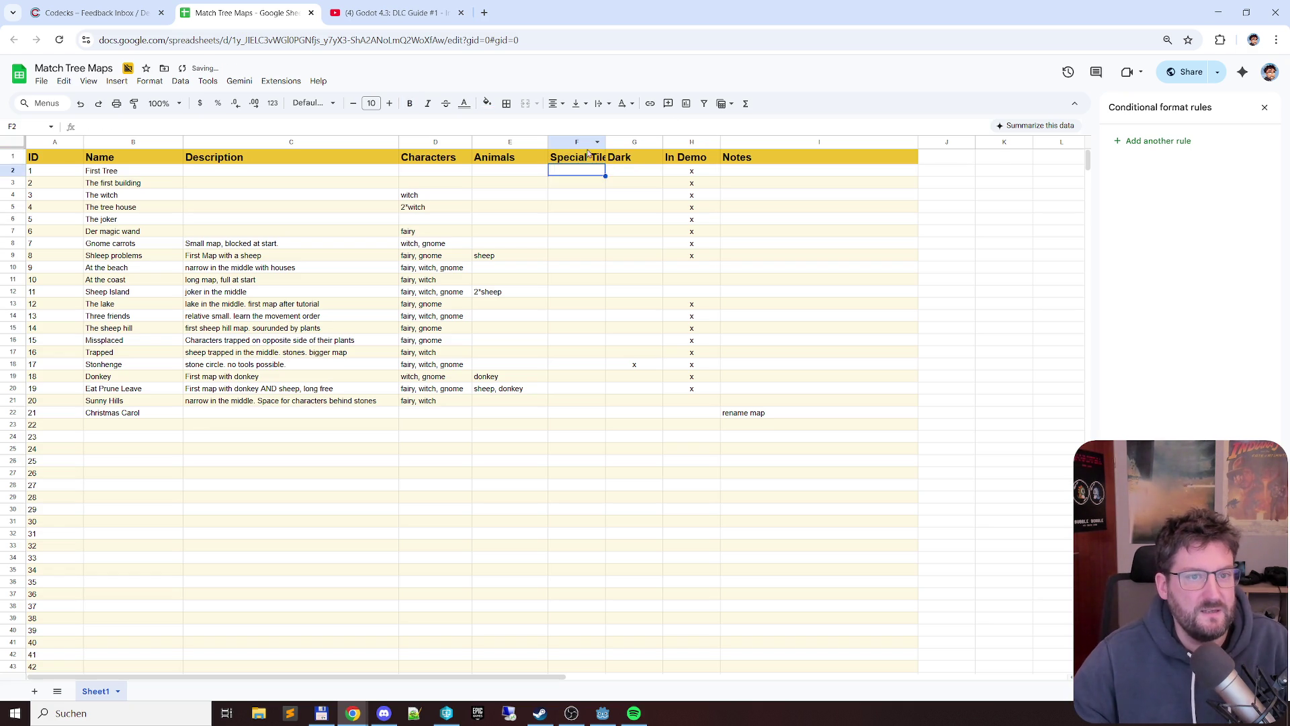
drag(605, 143, 632, 143)
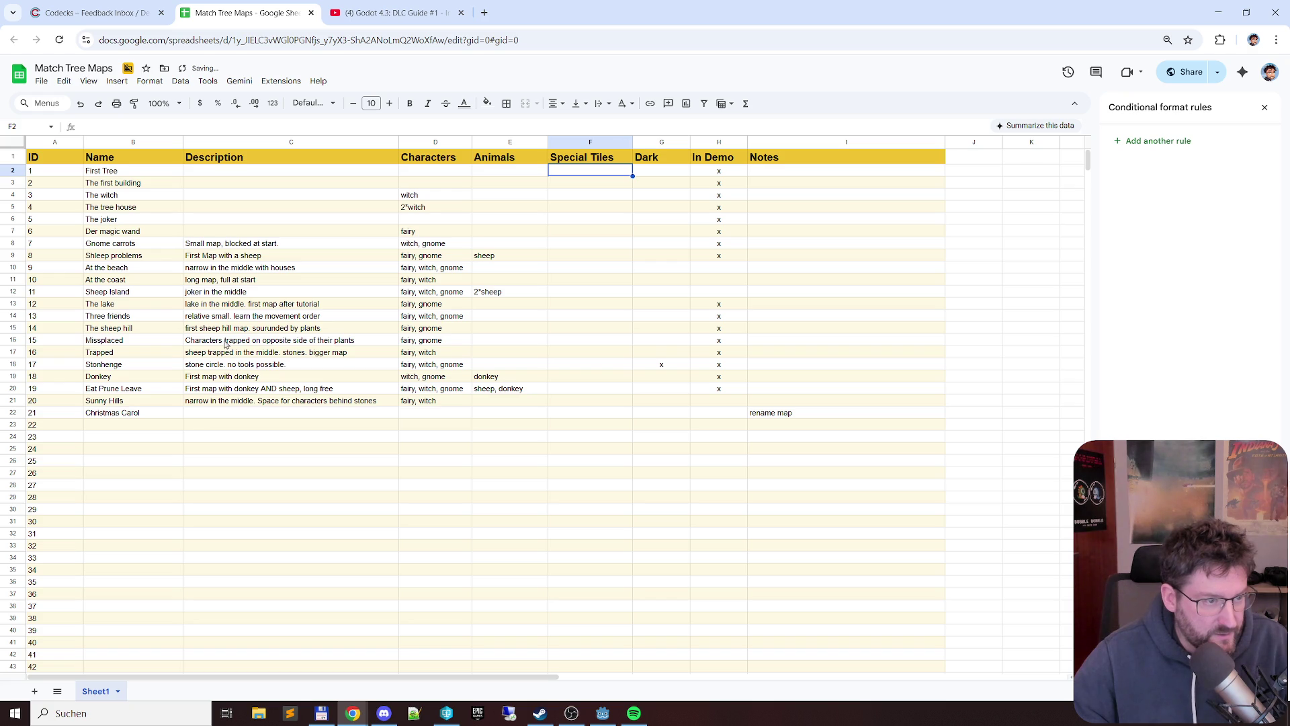
- Correct The sheep hill's description and enter 'sheep hill' as its special tile
click(225, 327)
double_click(223, 328)
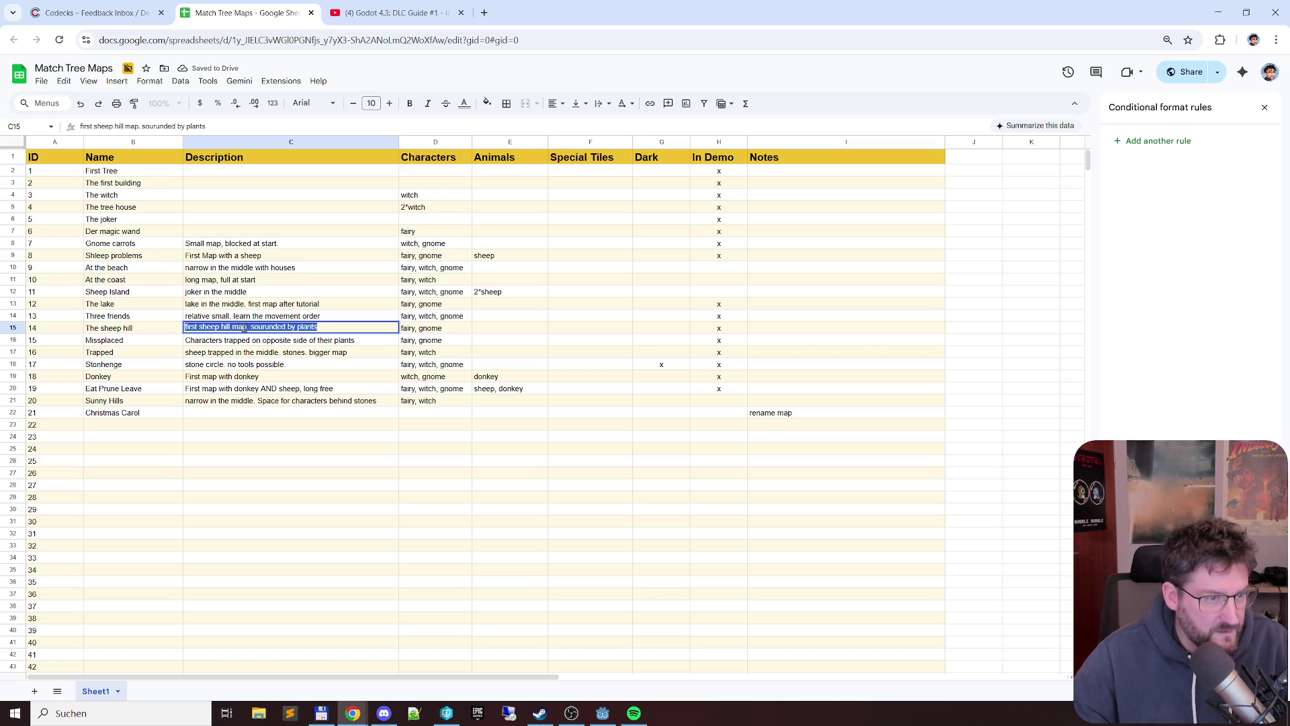
click(244, 327)
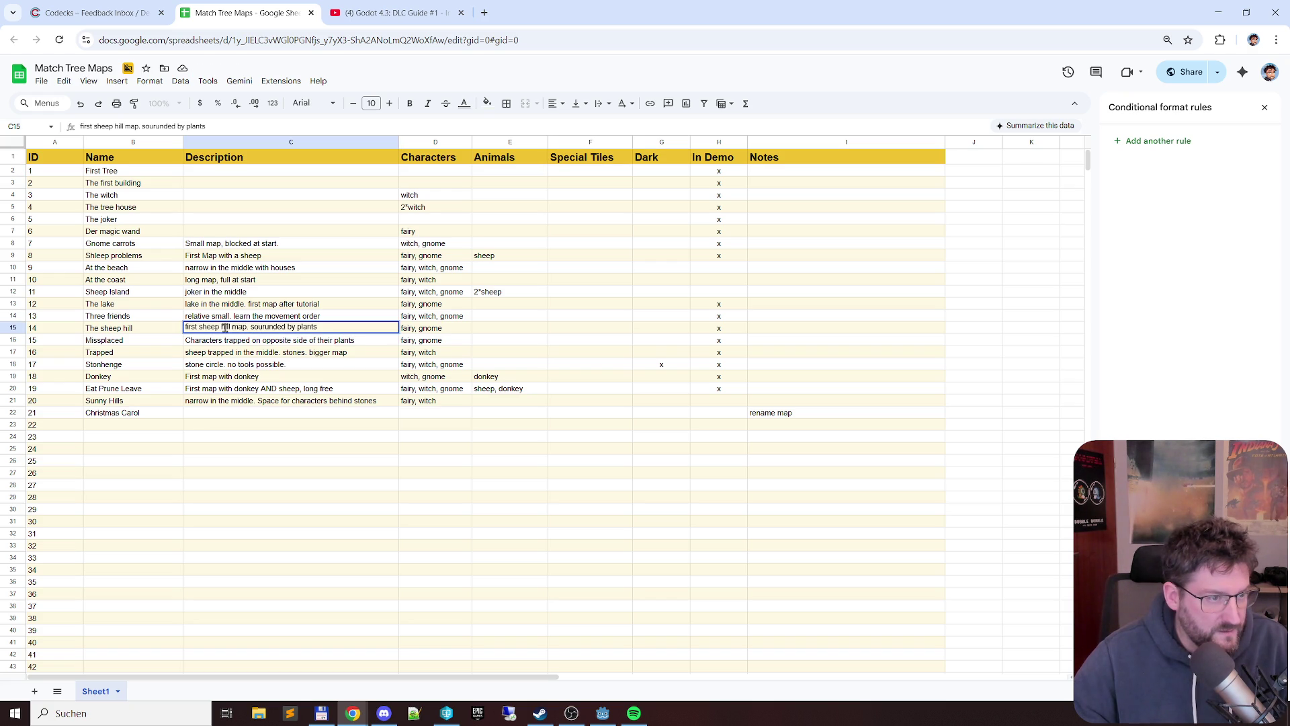
click(561, 334)
text(sheep hill)
key(Return)
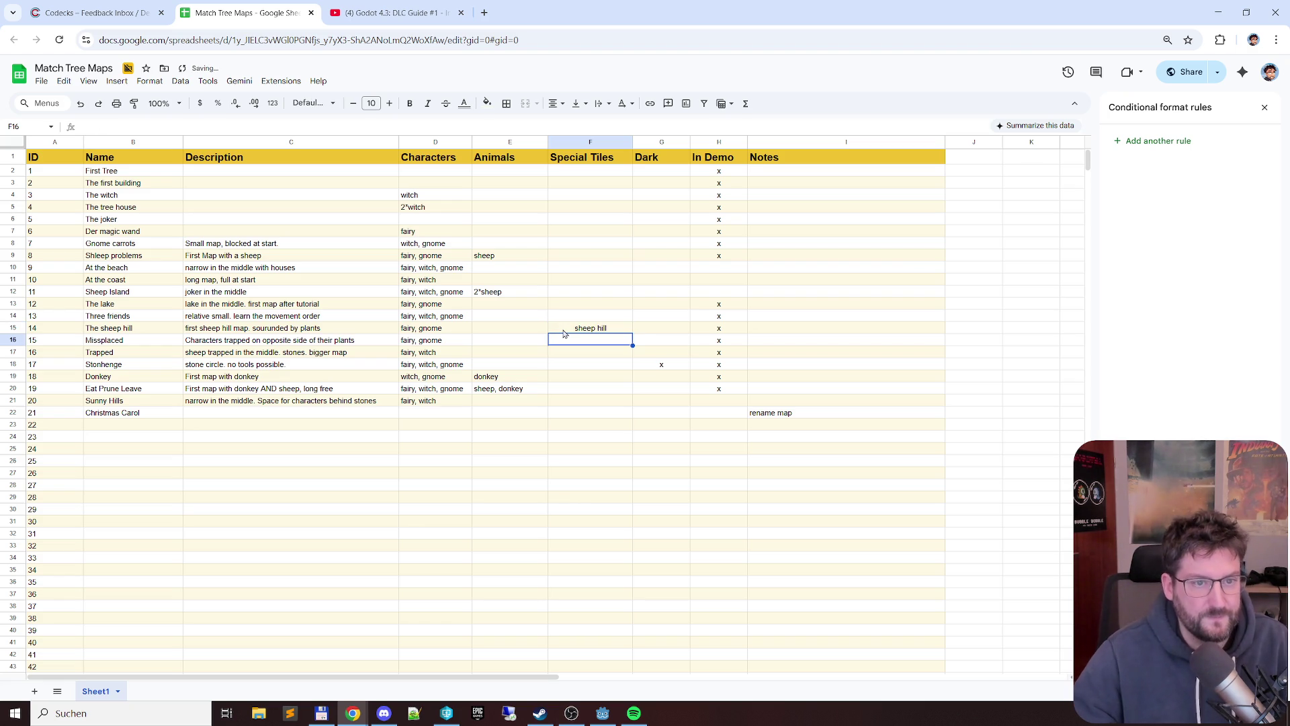
click(589, 158)
drag(614, 205, 615, 247)
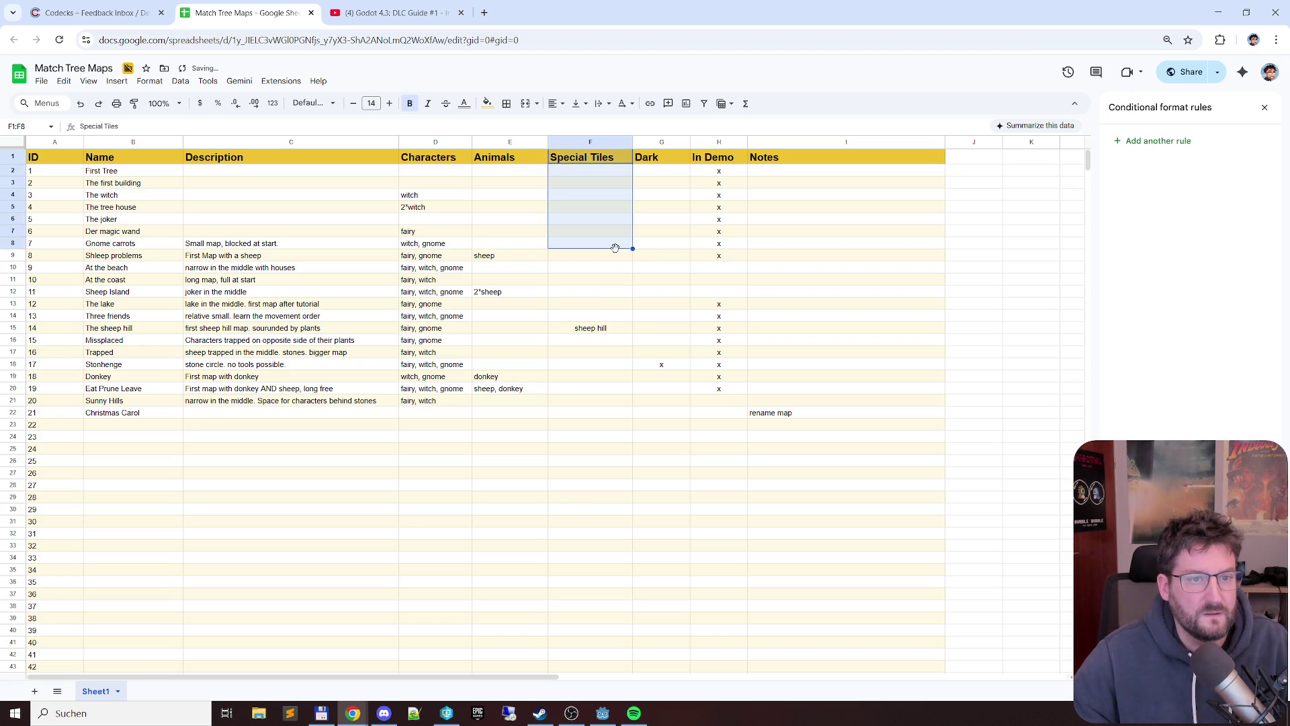
- Left-align the Special Tiles entries F2:F131 and drop the selection
click(601, 171)
drag(601, 172, 590, 346)
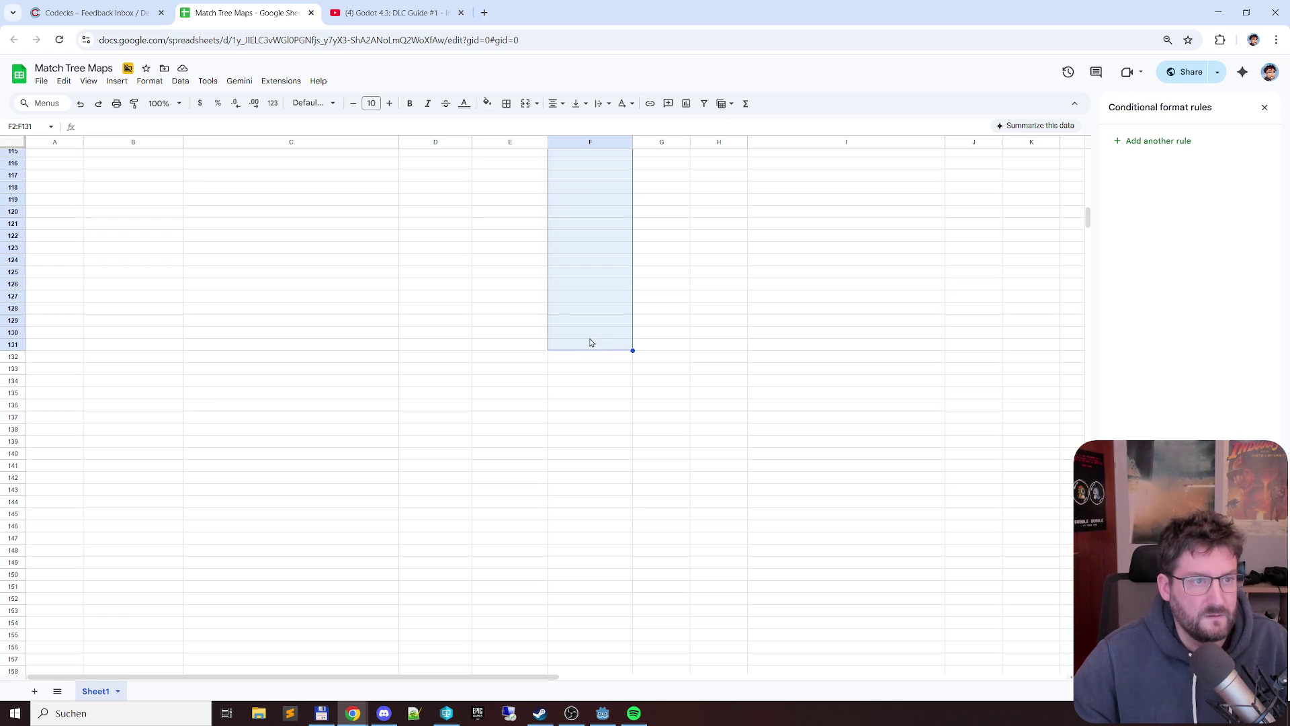
click(553, 103)
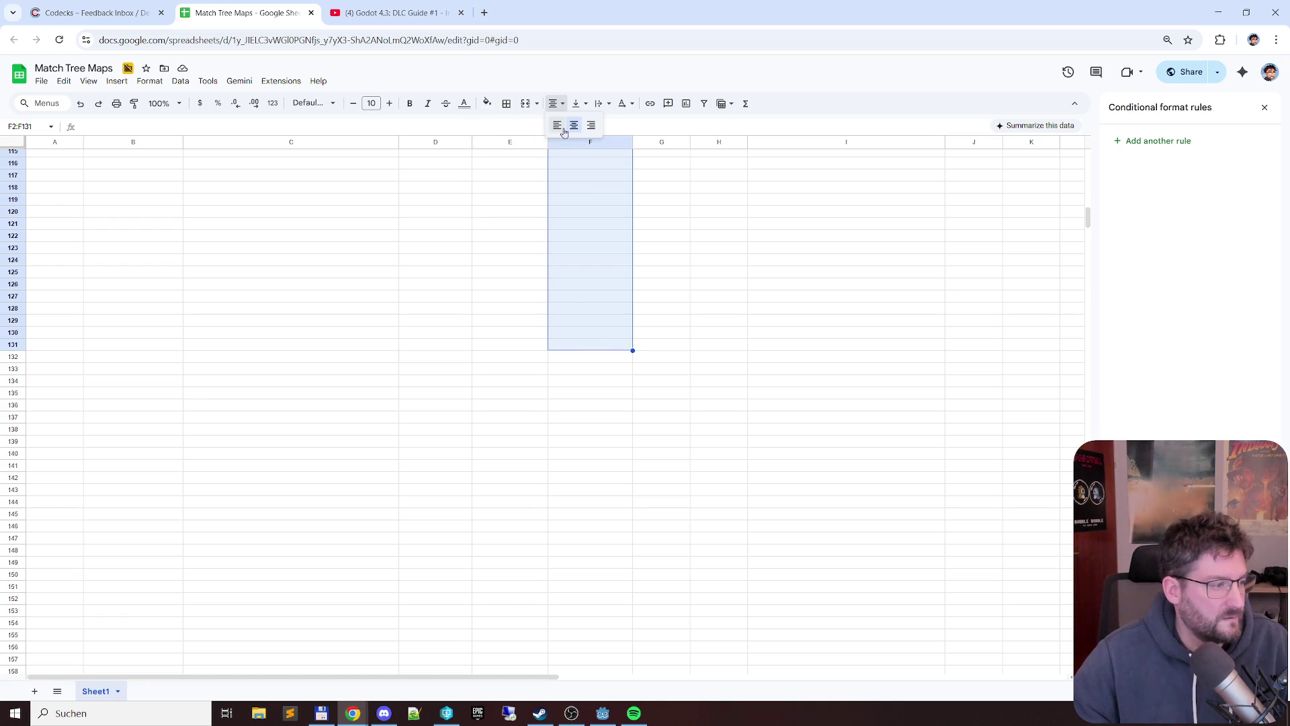
click(561, 132)
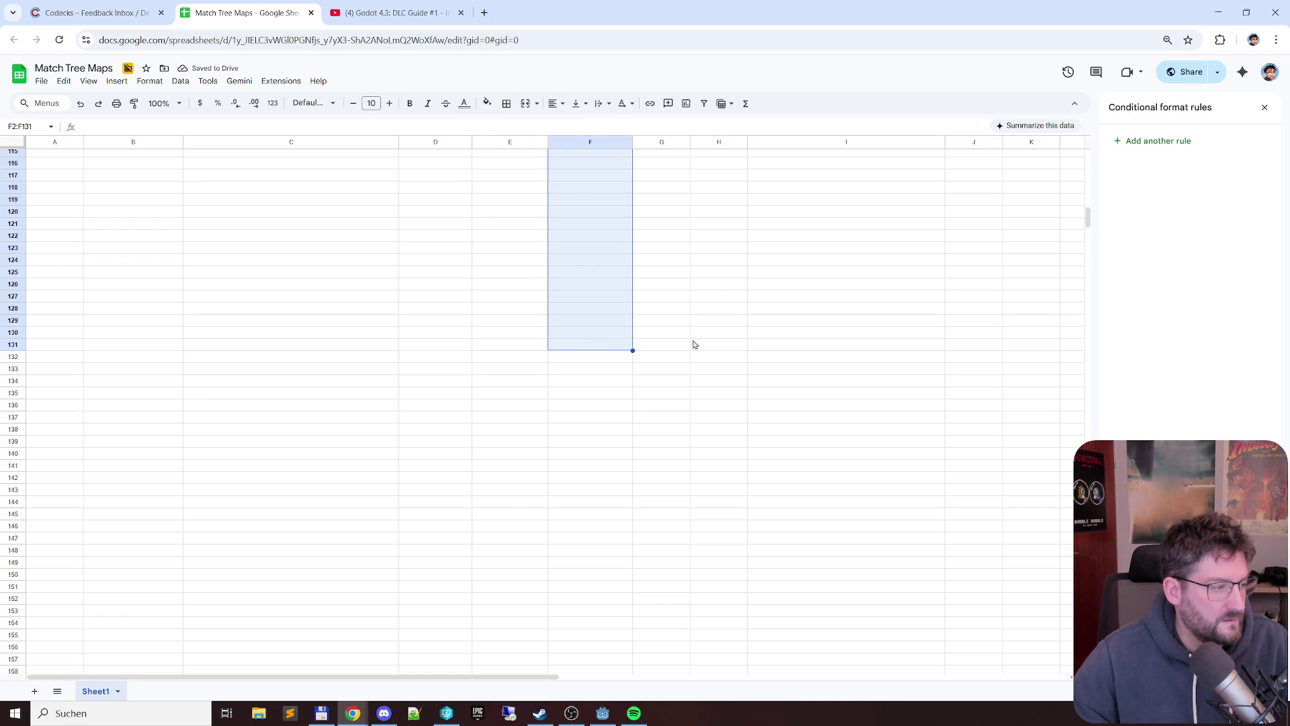
scroll(661, 363, up, 5)
scroll(655, 361, up, 5)
scroll(657, 363, up, 10)
click(662, 376)
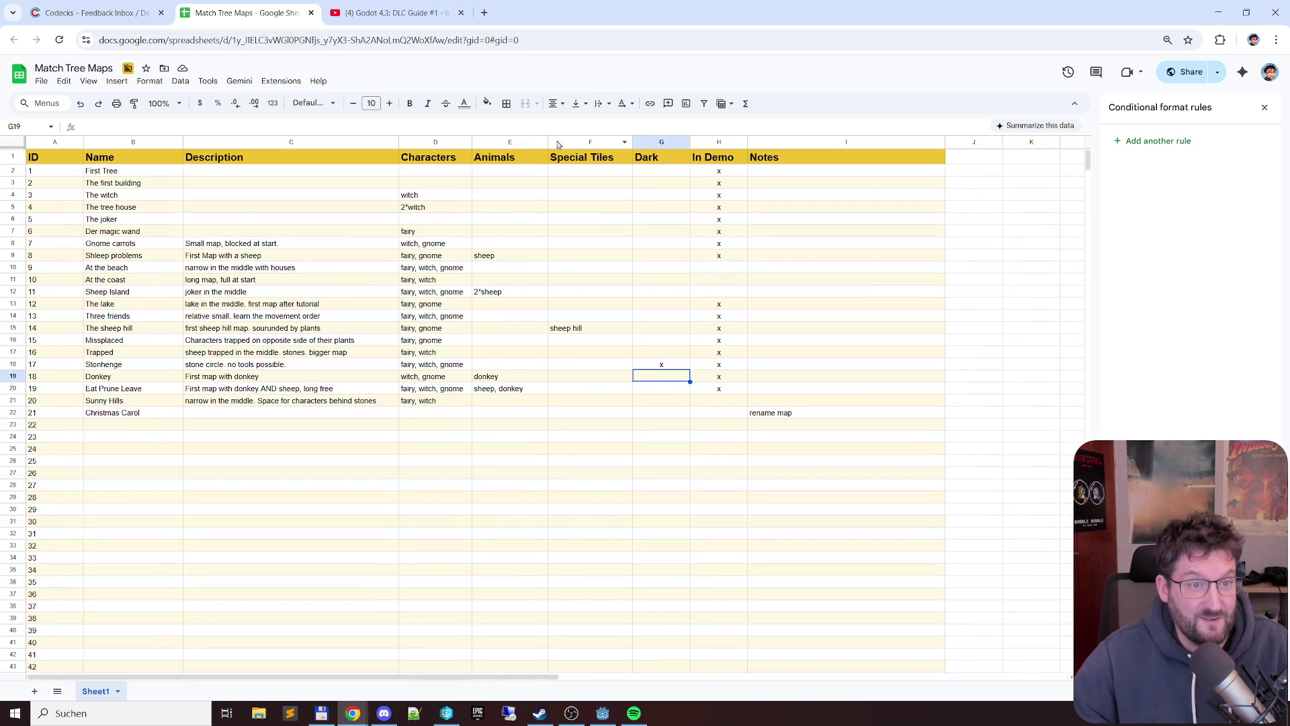
- Narrow the Animals, Special Tiles and In Demo columns and rename the In Demo header to Demo
drag(548, 142, 529, 141)
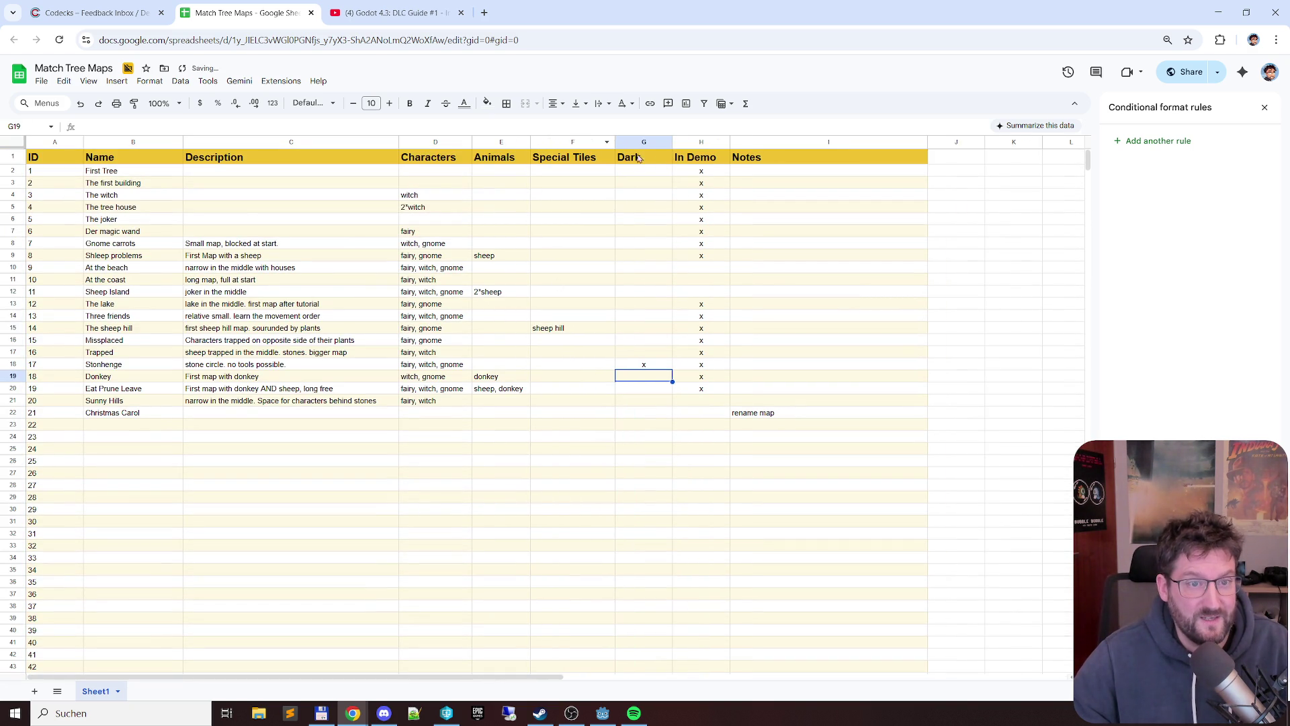
mouse_move(615, 142)
mouse_down()
mouse_move(580, 141)
mouse_move(634, 141)
mouse_up()
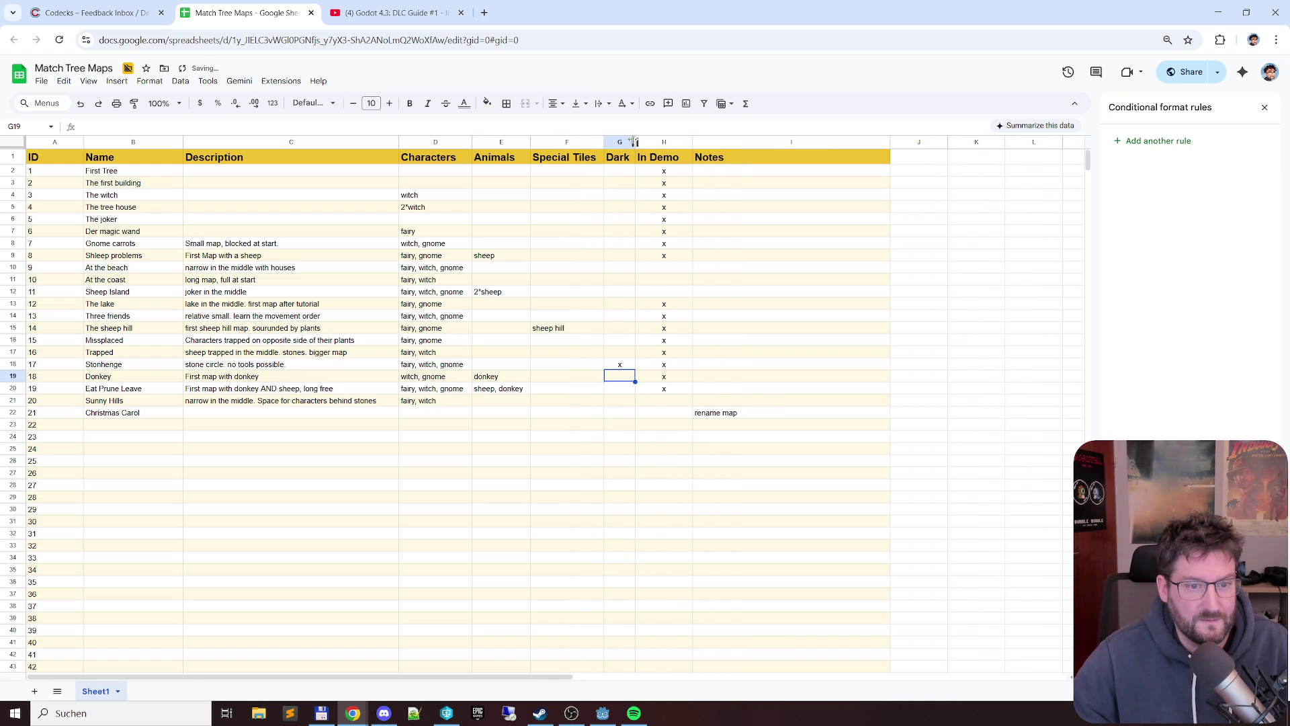
drag(695, 142, 681, 141)
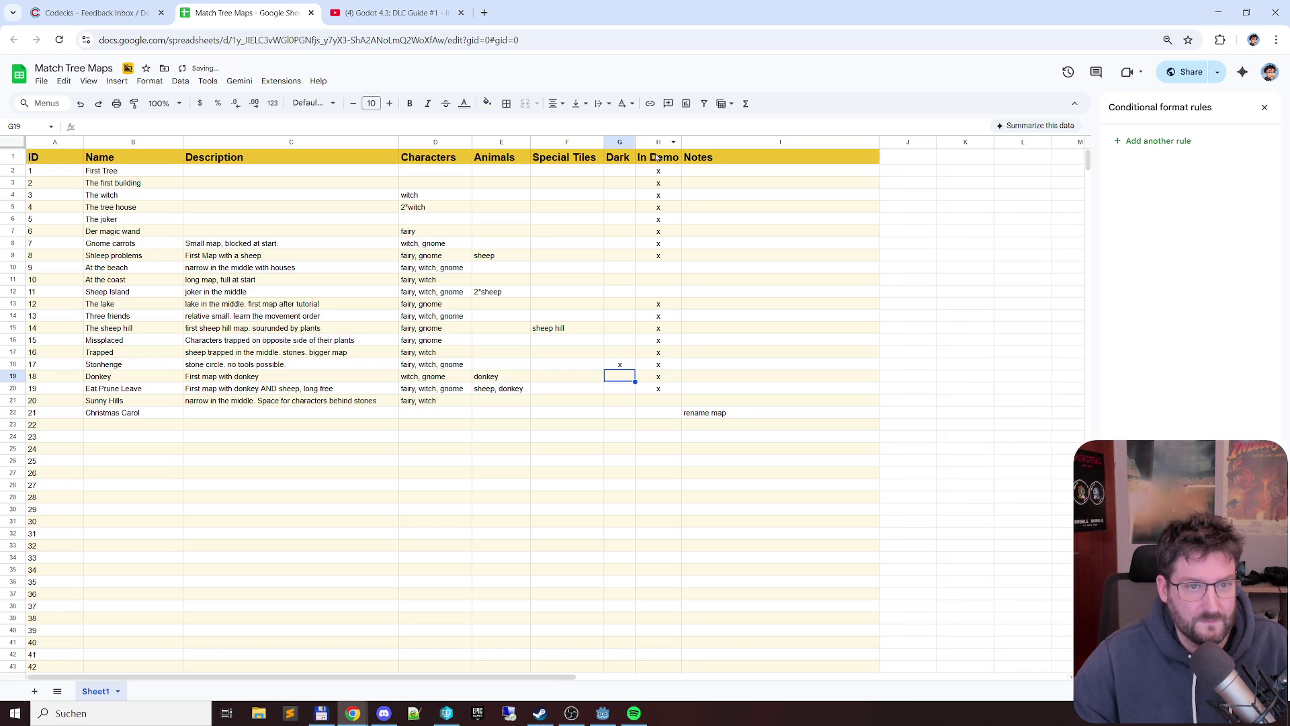
double_click(659, 158)
click(659, 157)
text(Demo)
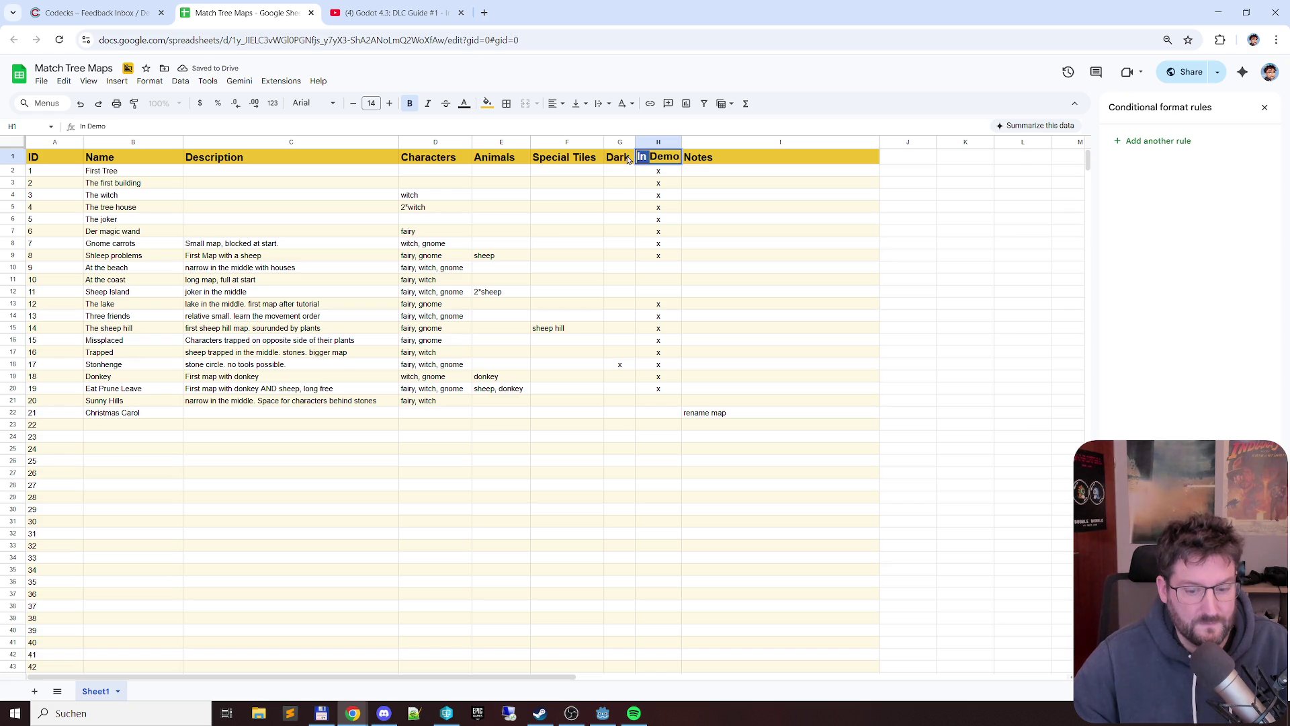
key(Return)
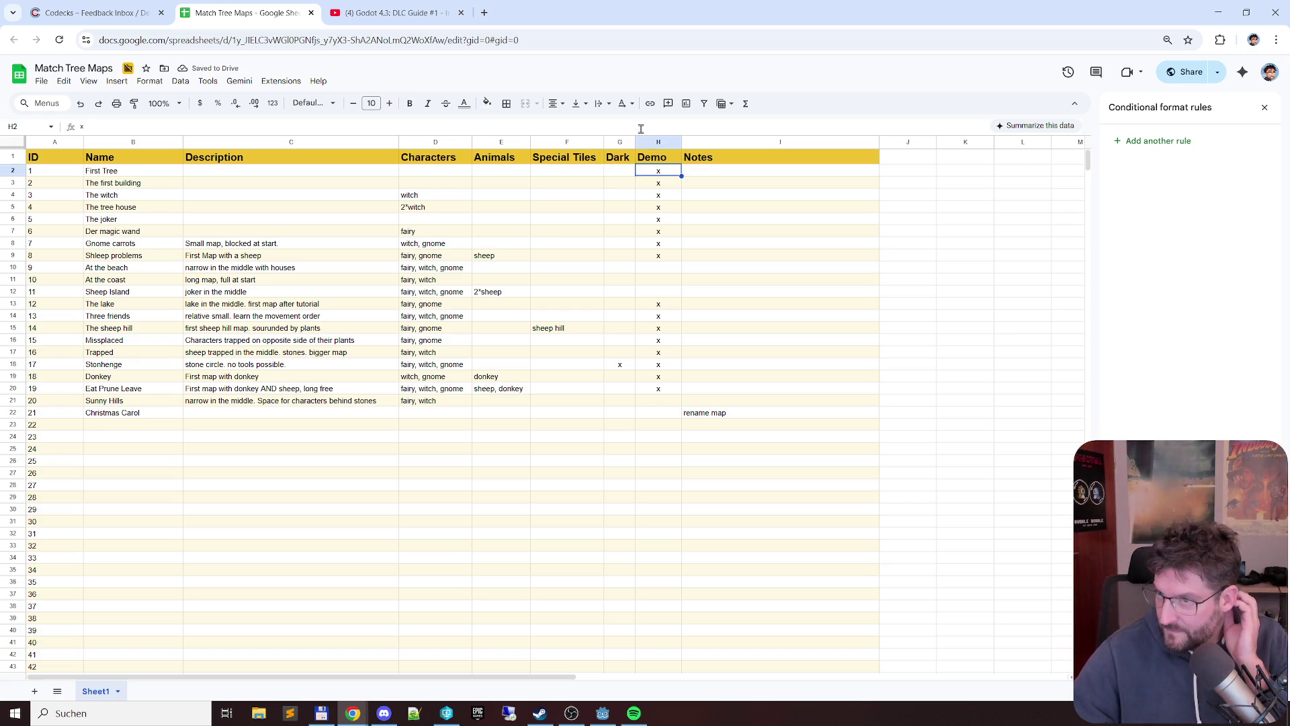
- Glance at Discord and the desktop, then bring the spreadsheet back and start switching windows
key(alt+Tab)
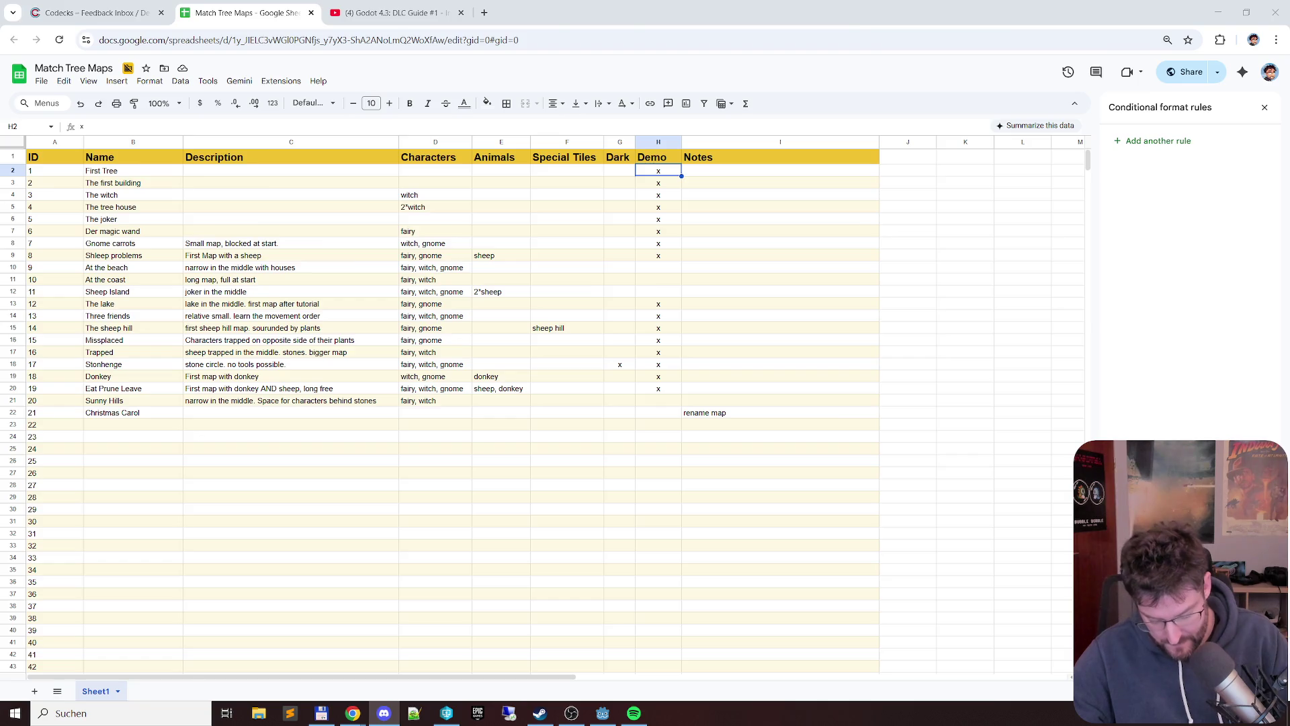
key(super+d)
key(super+d)
click(255, 413)
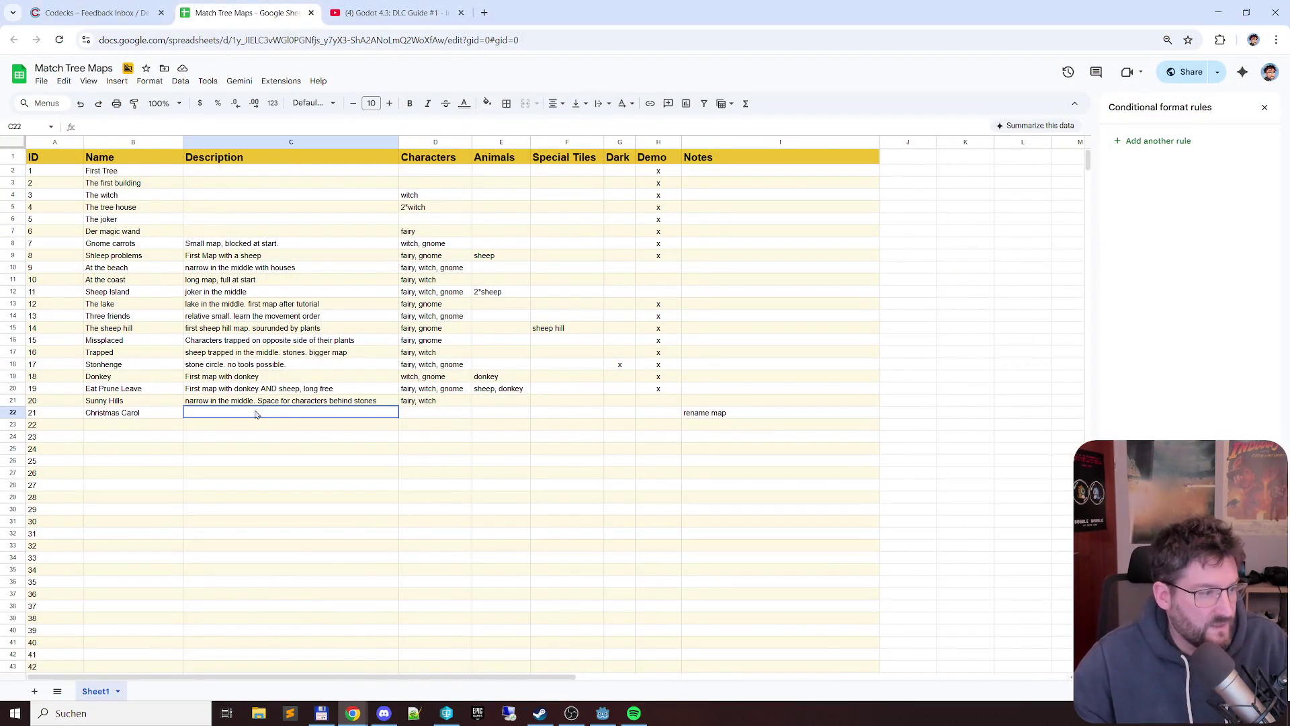
key(alt+Tab)
key(alt+Tab)
- Switch to the Godot editor showing map021.tscn, review it, then return to the spreadsheet
key(Tab)
key(alt)
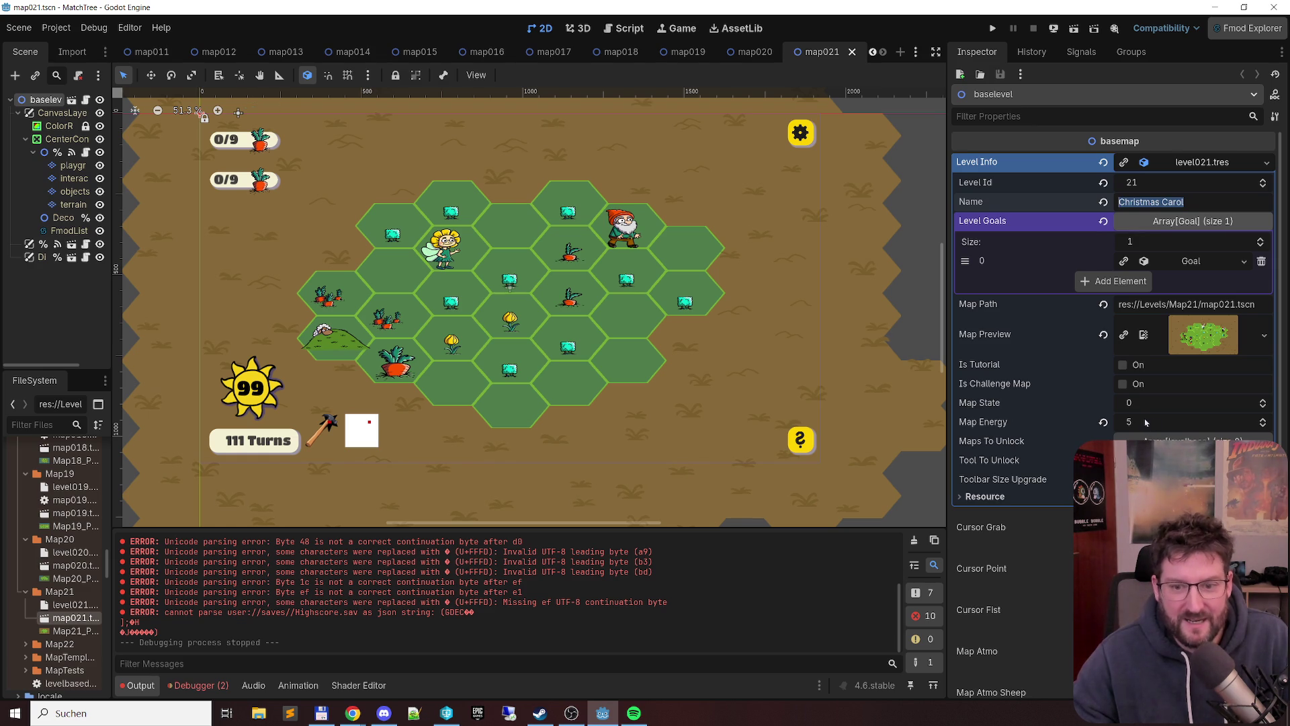
mouse_move(1189, 421)
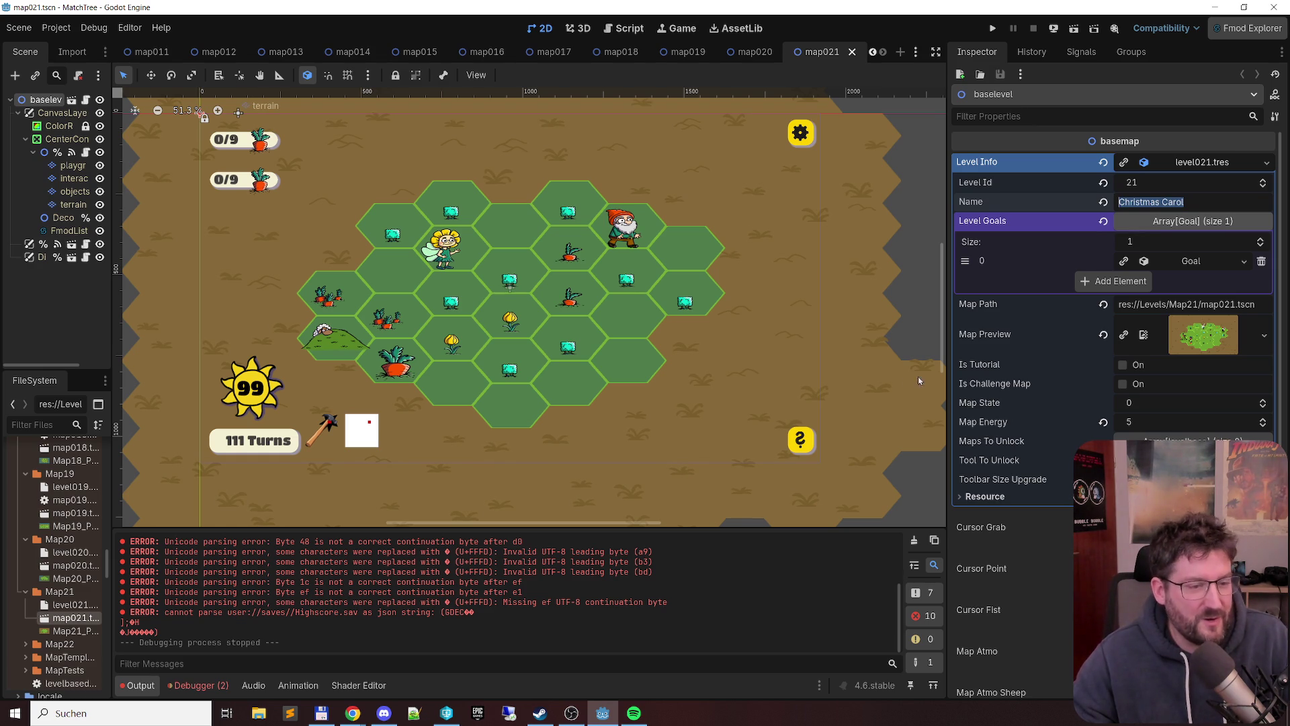
key(alt+Tab)
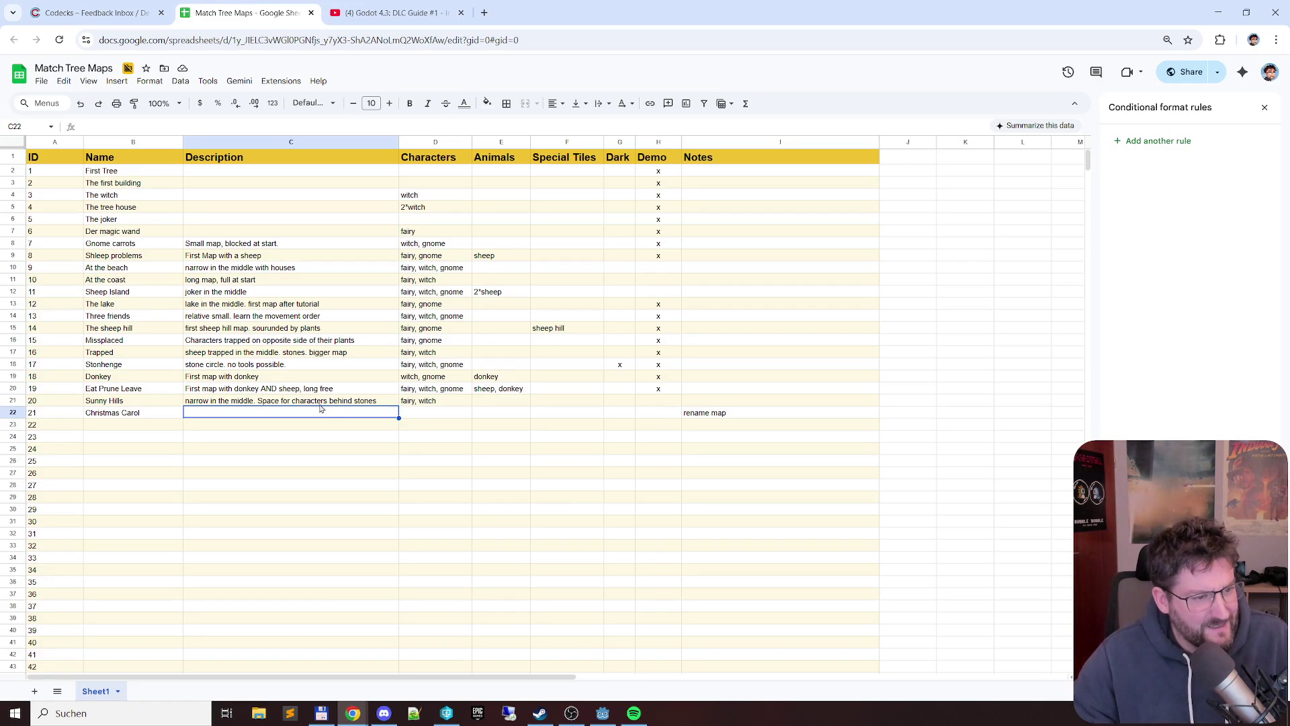
text(has trees)
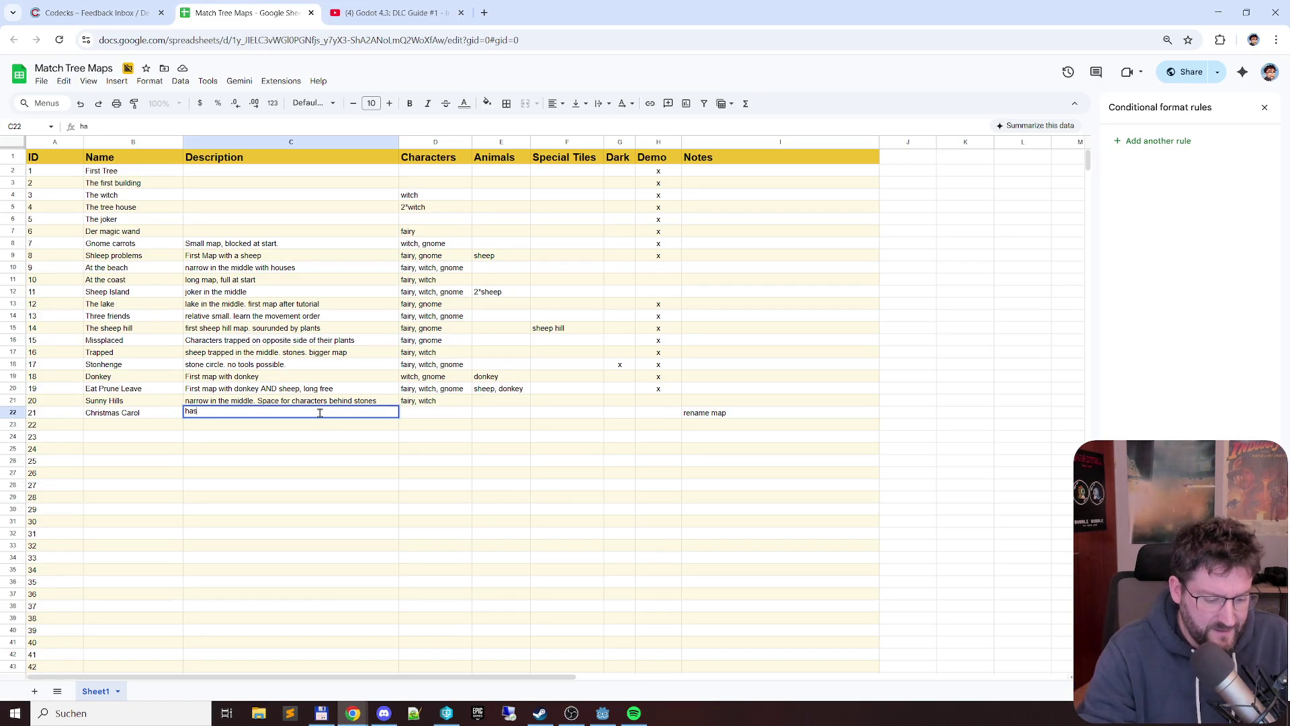
- Enter Christmas Carol's description in C22 — trees but no witch, needs the joker for space — checking against Godot
key(Return)
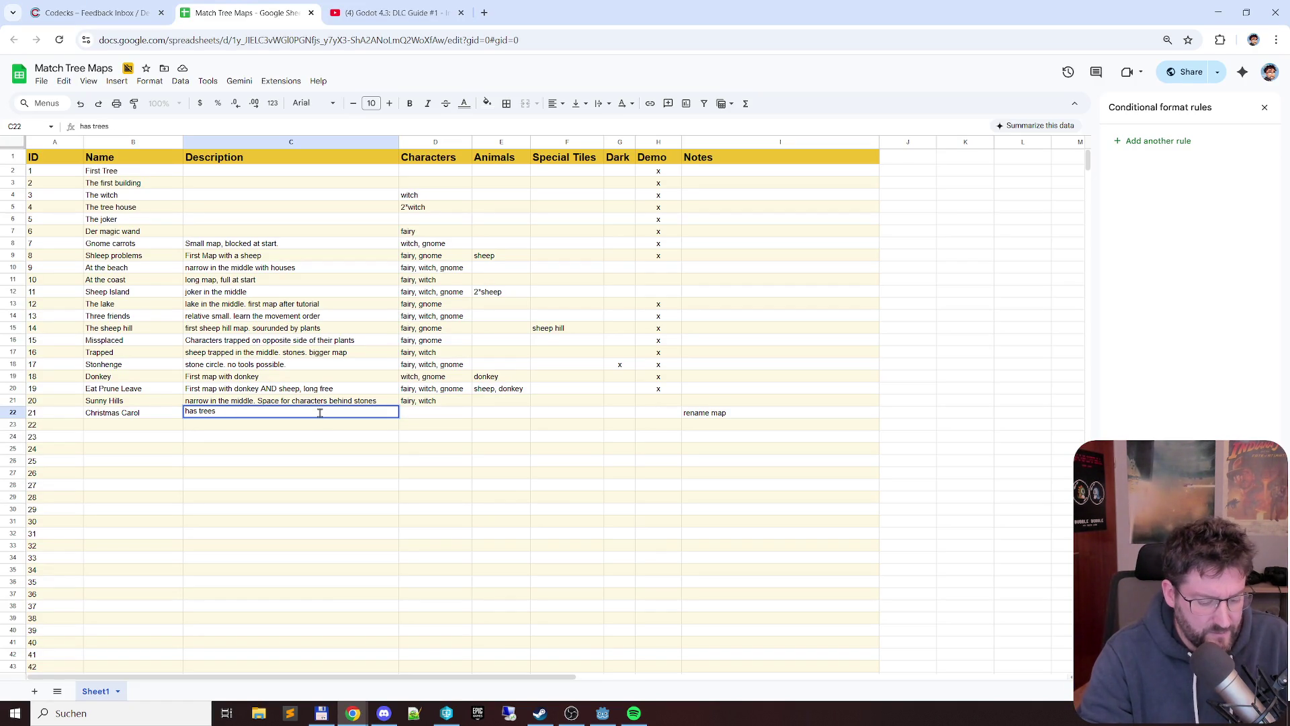
text(t no wotch)
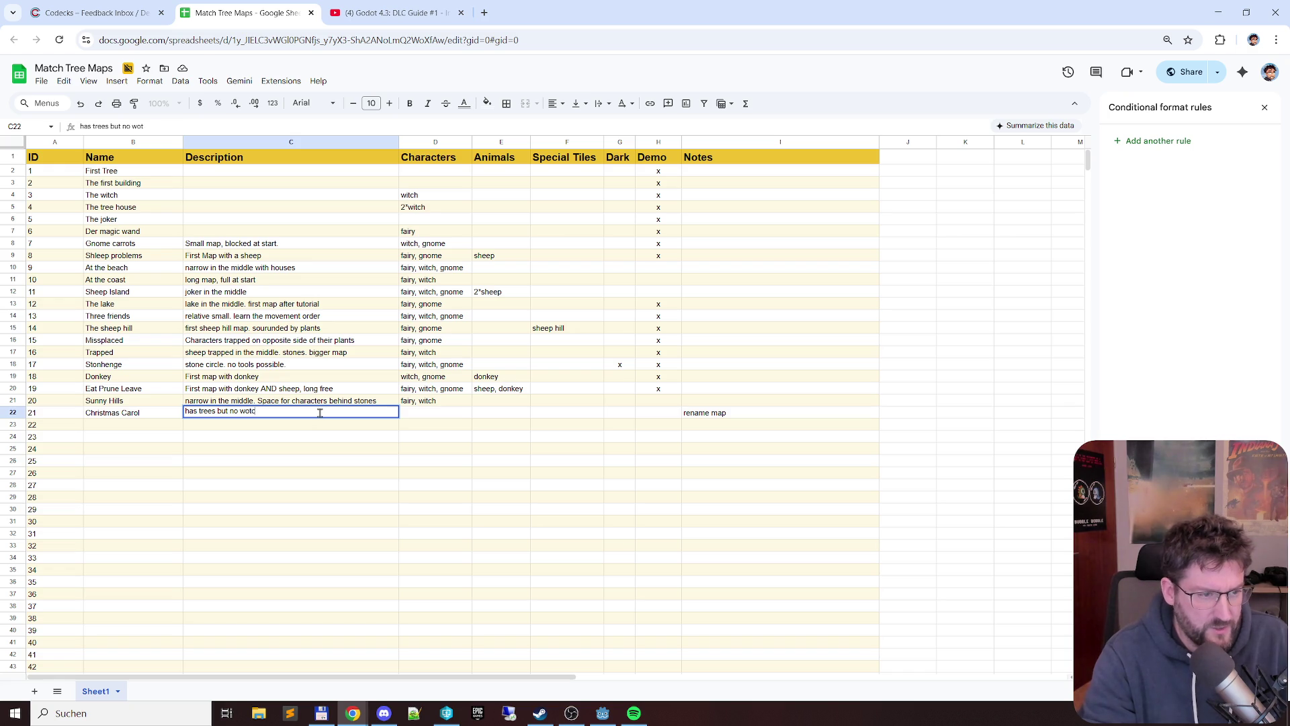
text(tch so you need joker t)
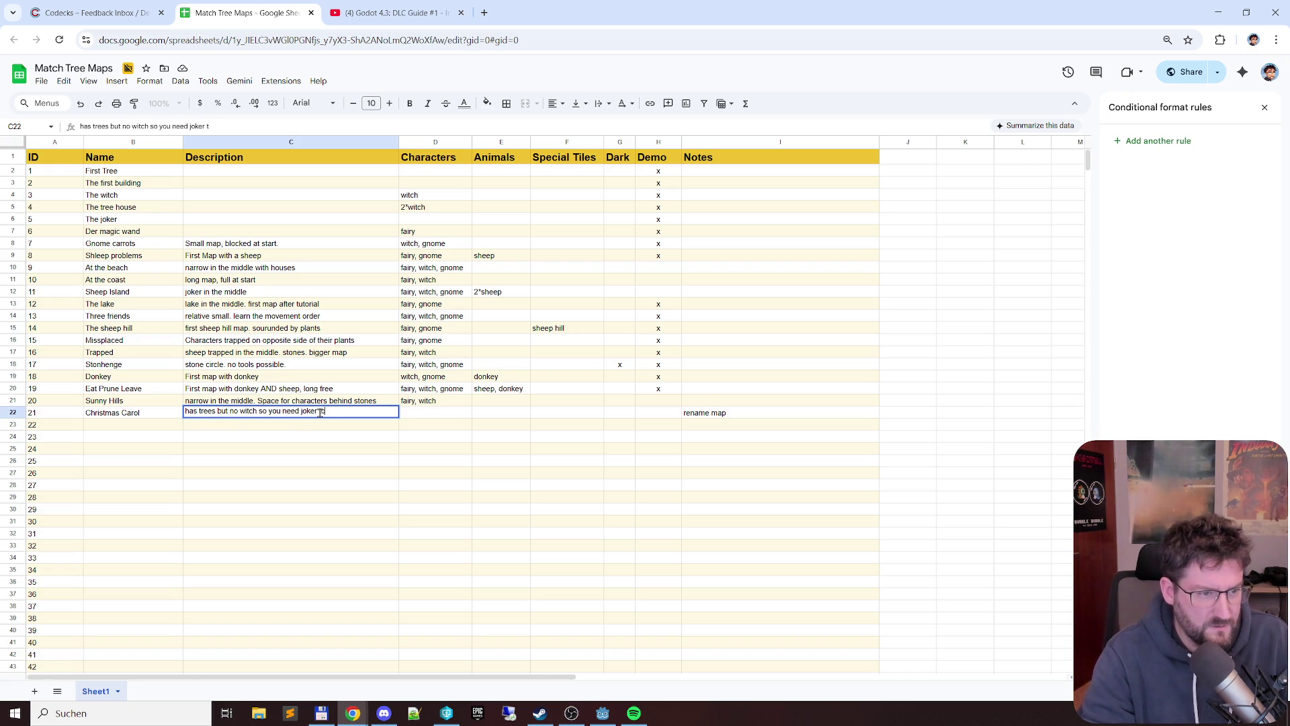
text(o make space)
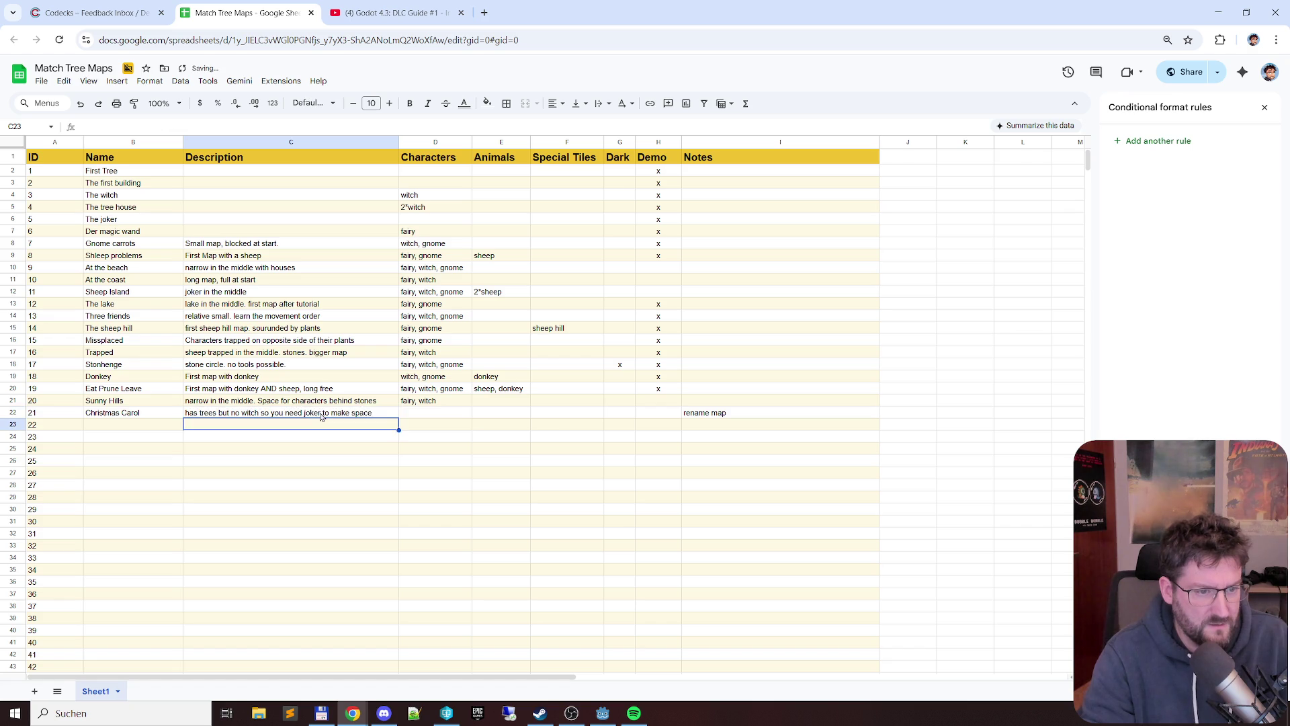
key(Tab)
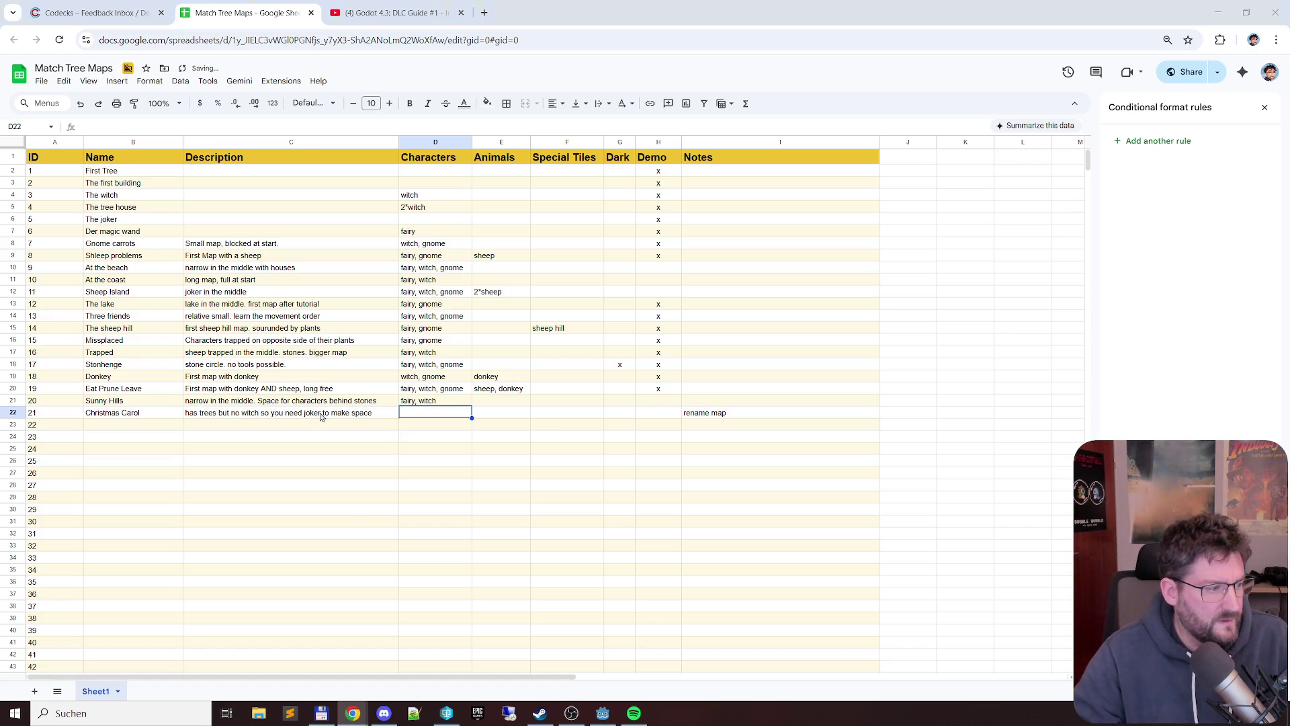
key(alt+Tab)
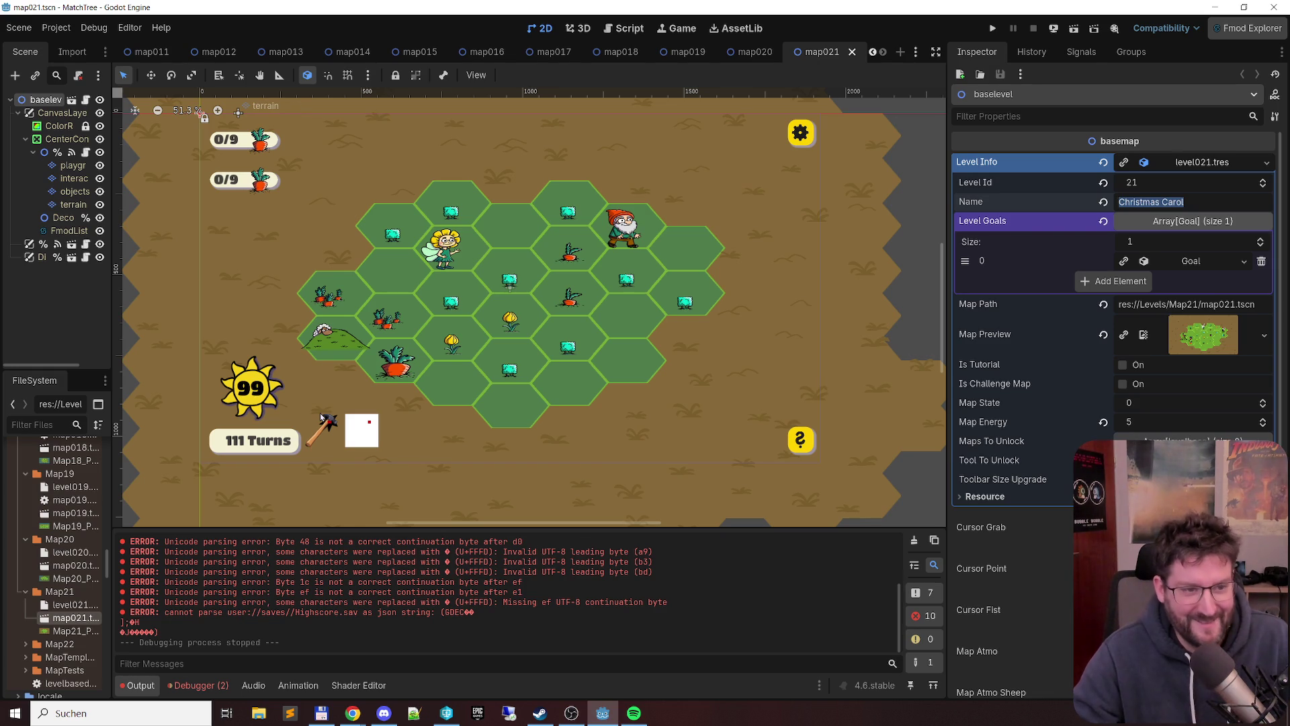
key(alt+Tab)
key(Tab)
key(shift+Tab)
key(shift+Tab)
key(Tab)
key(Tab)
key(Tab)
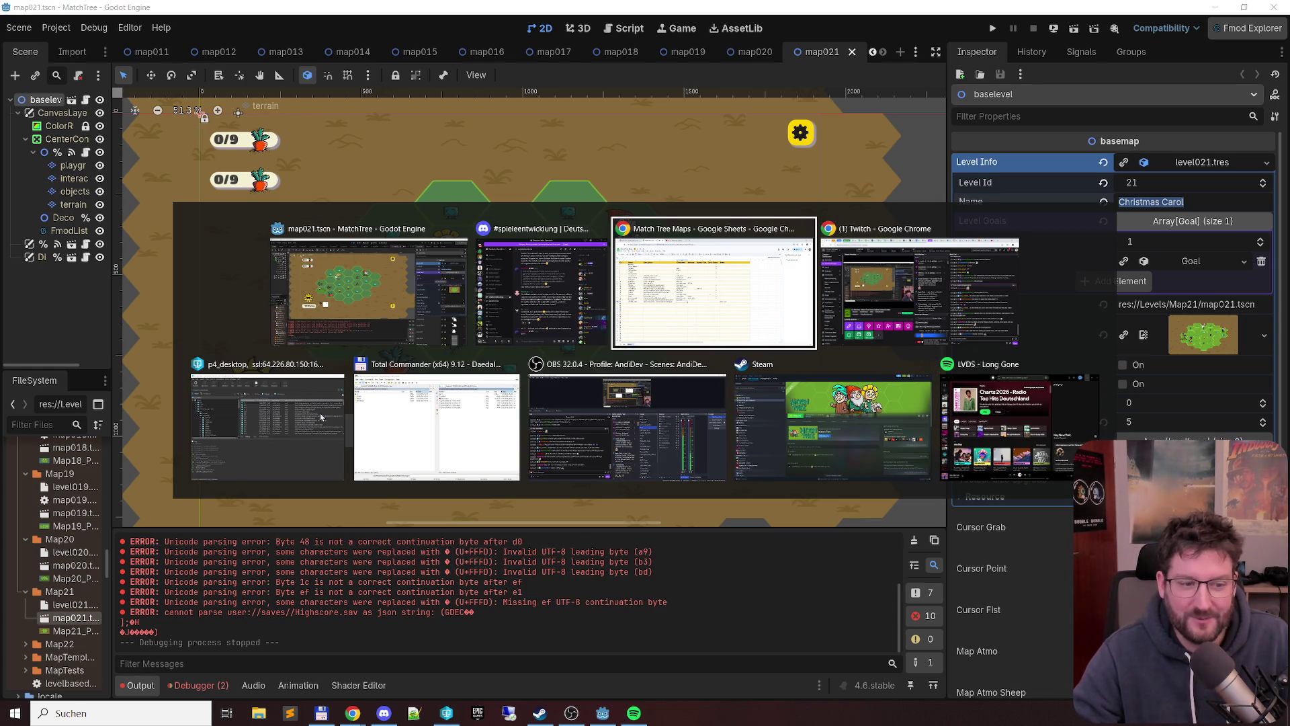
key(alt)
- Copy fairy, gnome from D15 into D22 as Christmas Carol's characters, verifying the map in Godot
click(463, 331)
key(ctrl+c)
click(428, 413)
key(ctrl+v)
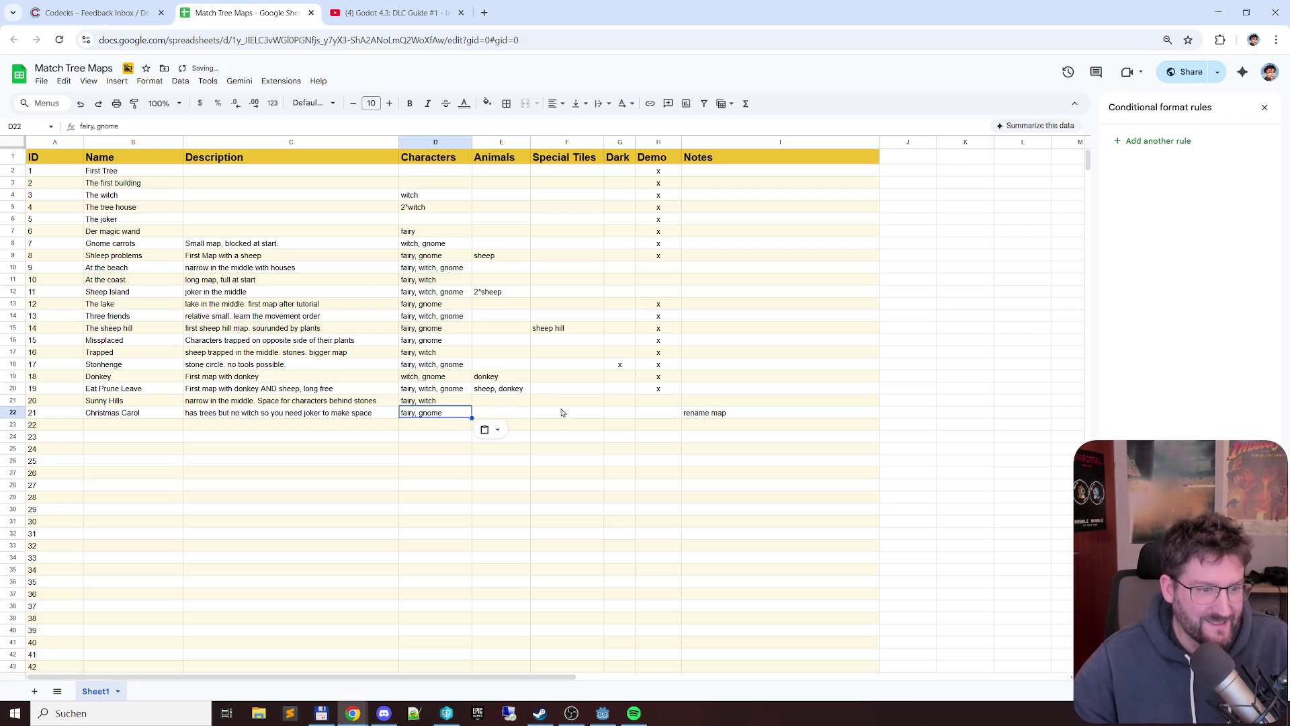
key(alt+Tab)
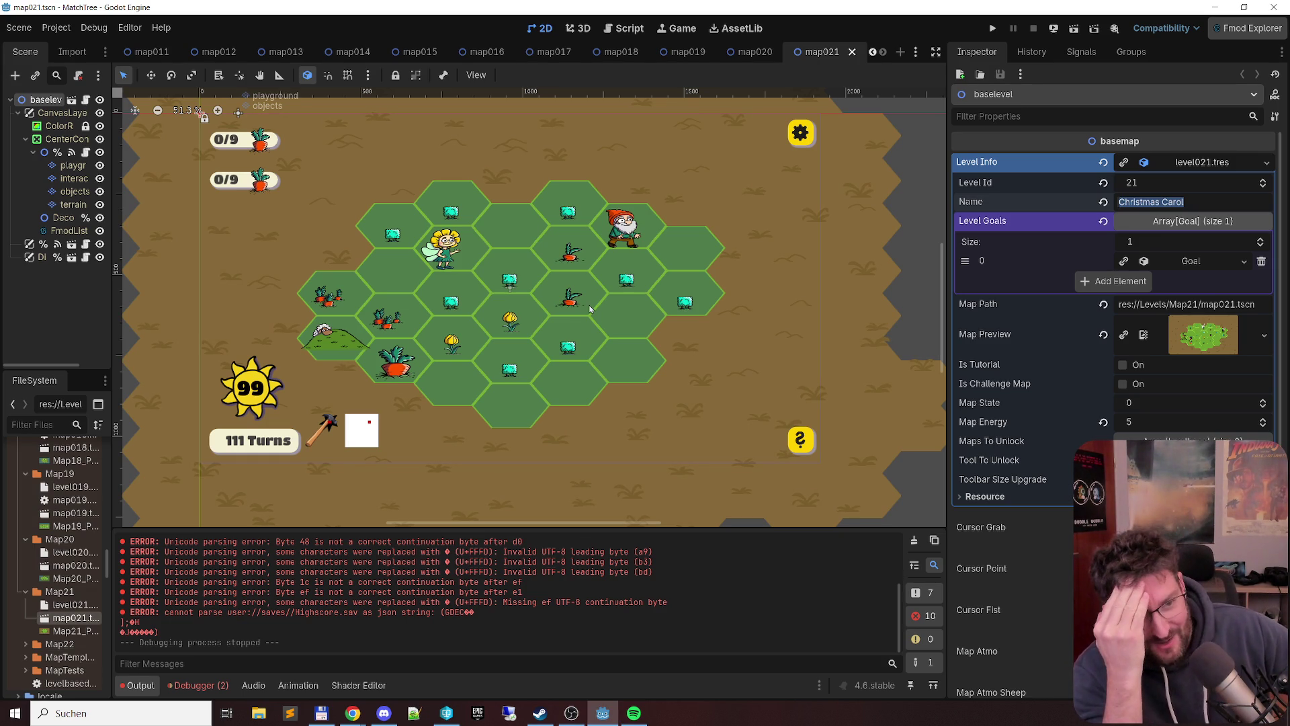
key(alt+Tab)
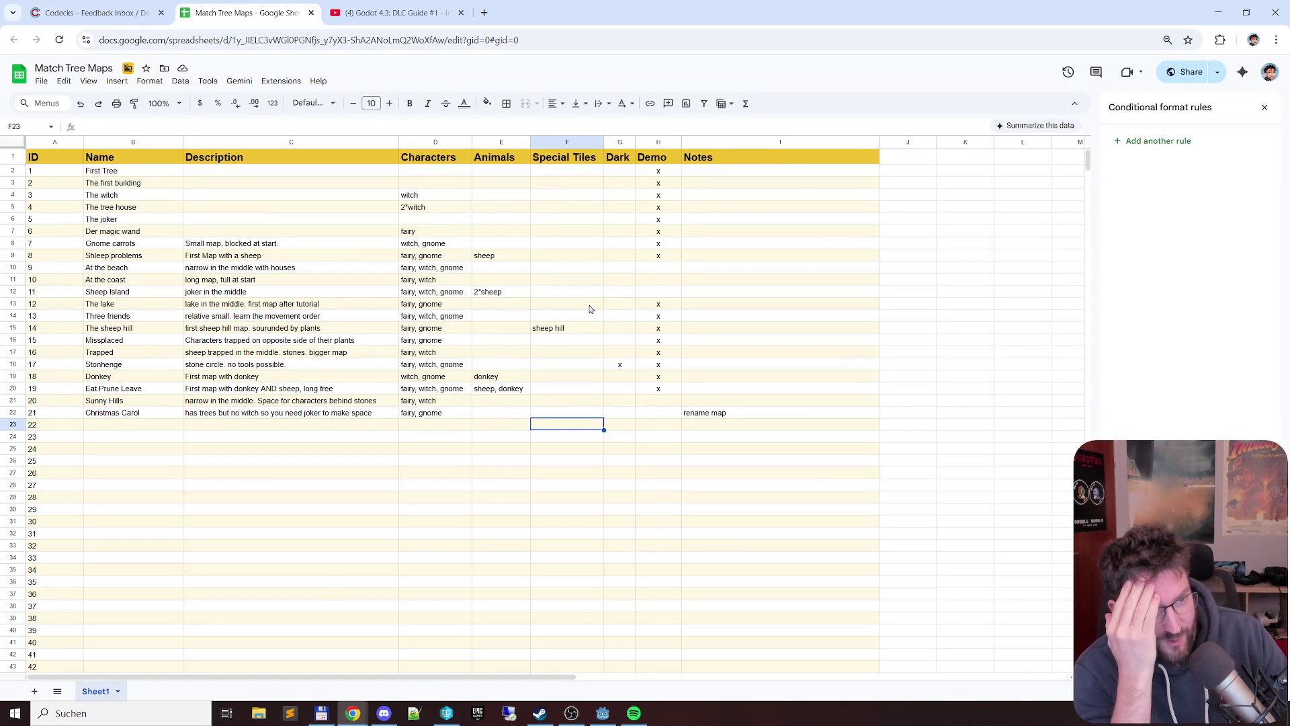
key(alt+Tab)
key(alt+Tab)
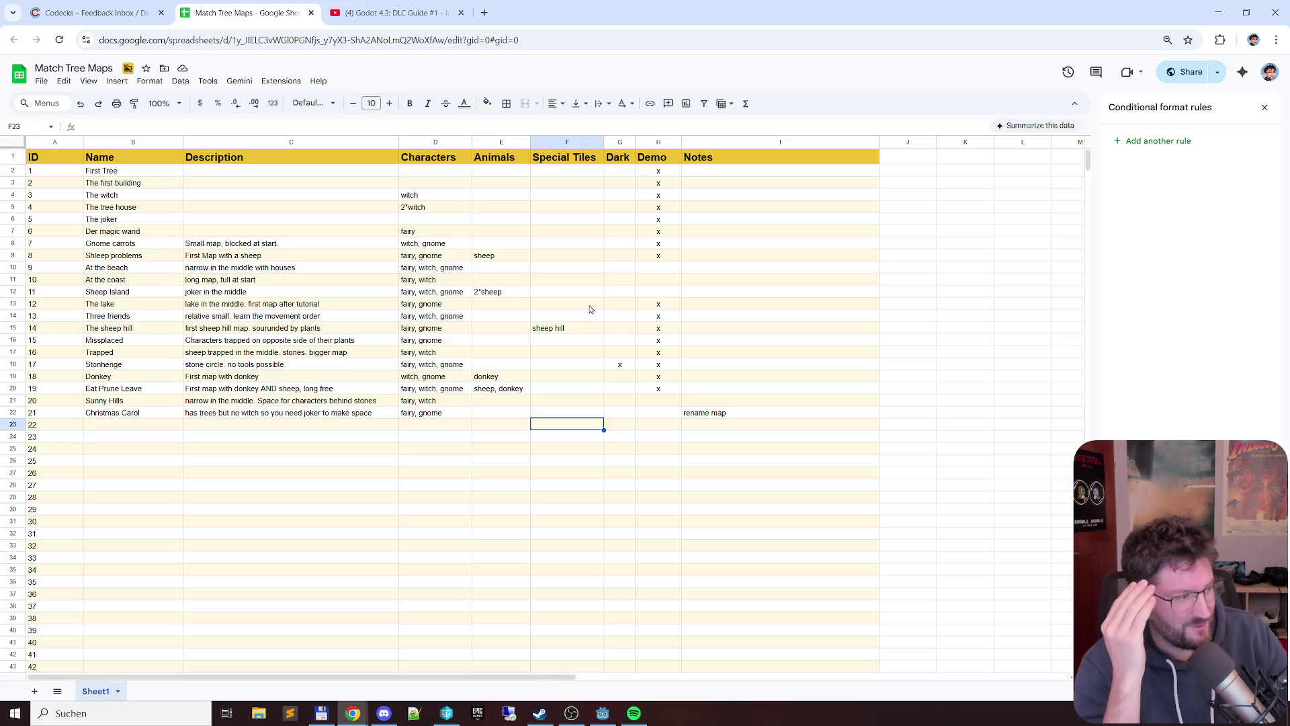
click(501, 412)
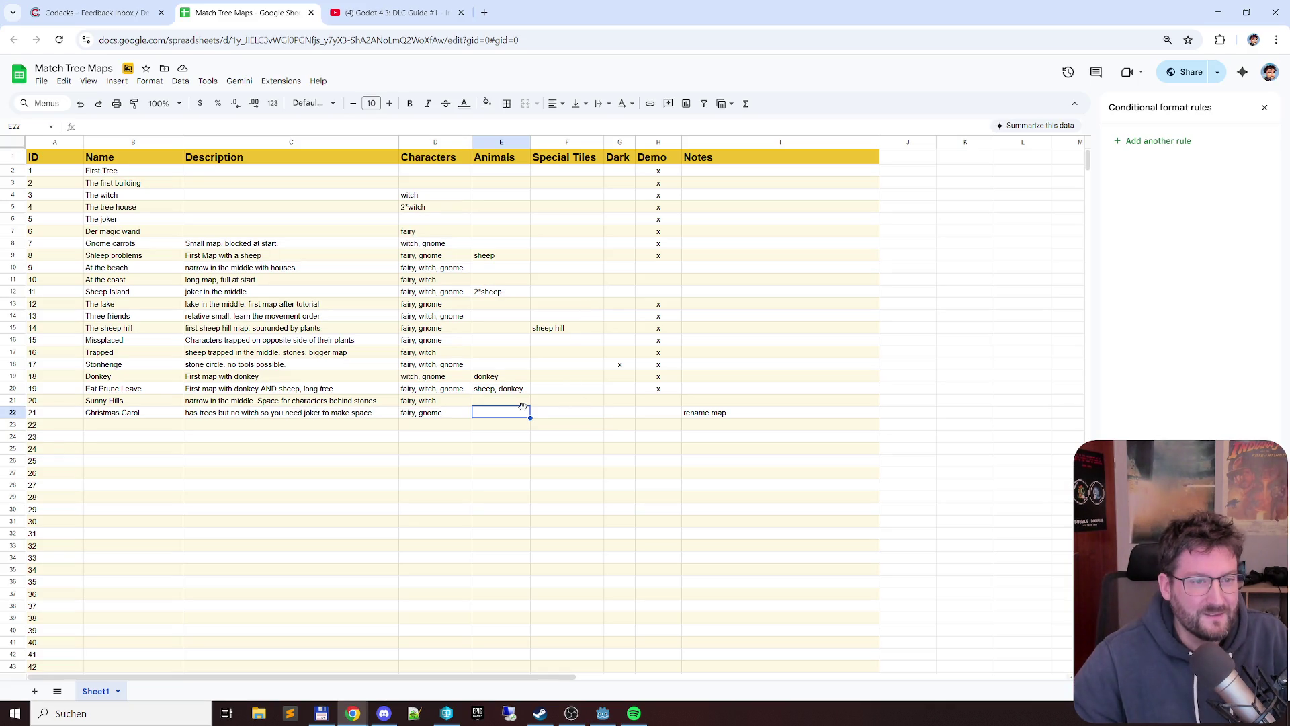
- Paste sheep hill into F22 as Christmas Carol's special tile, checking the map021 board in Godot
click(567, 412)
click(568, 327)
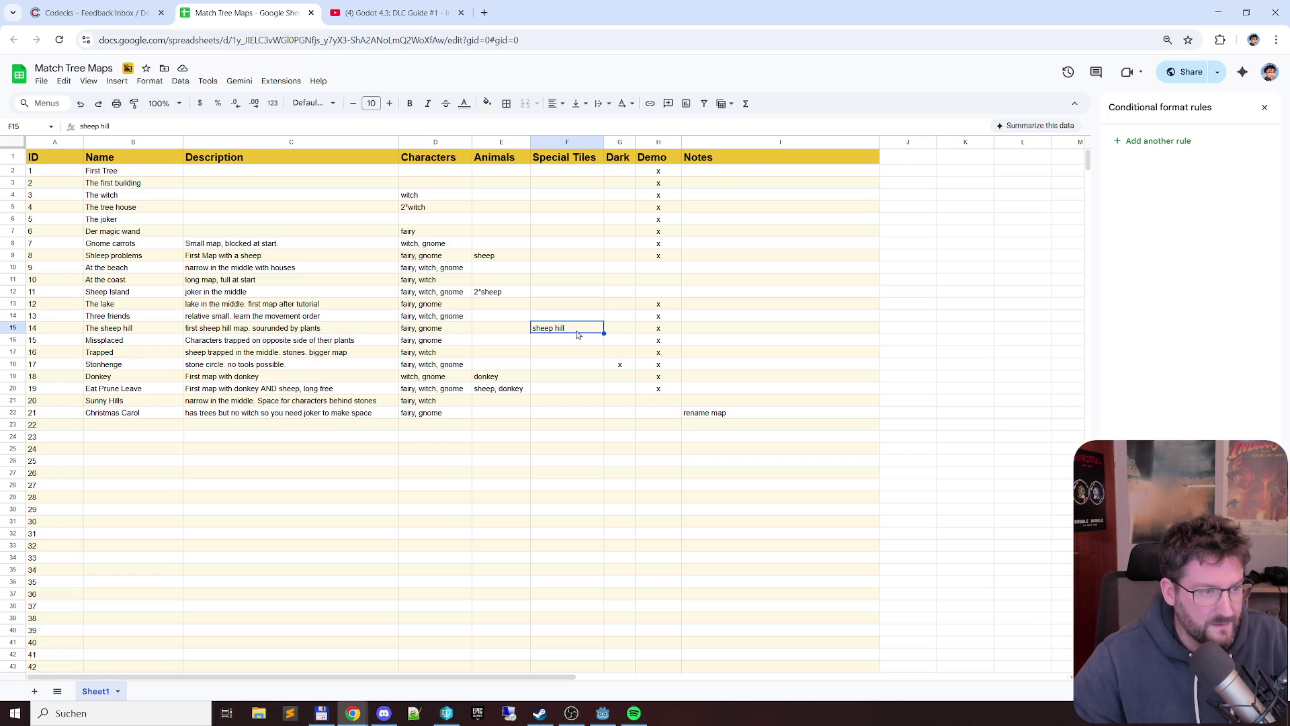
click(562, 413)
key(ctrl+v)
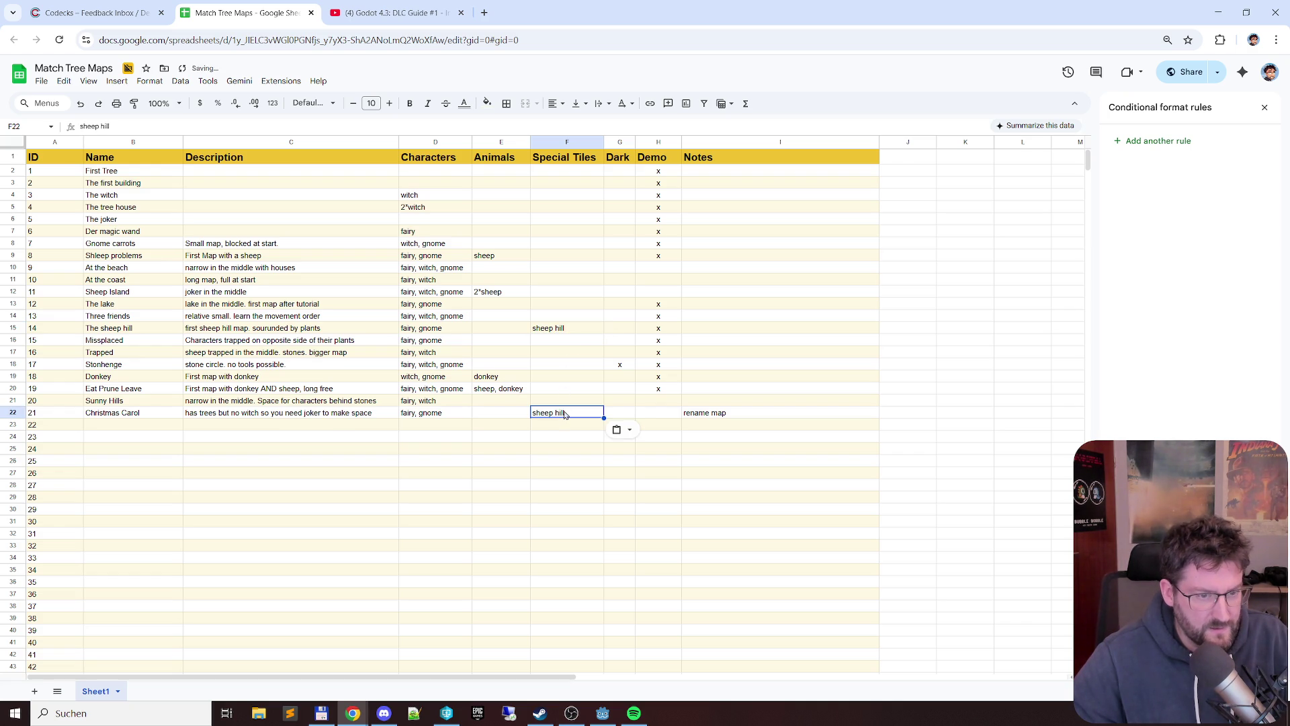
click(501, 413)
key(alt+Tab)
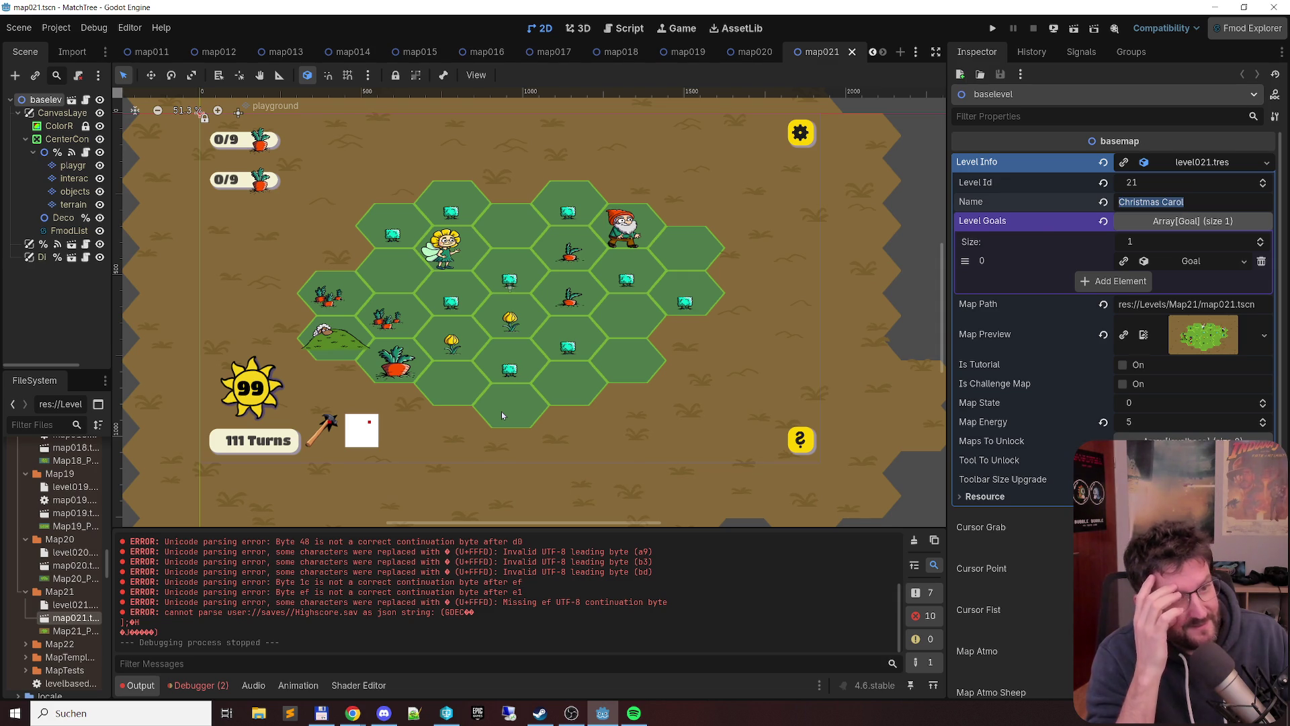
key(alt+Tab)
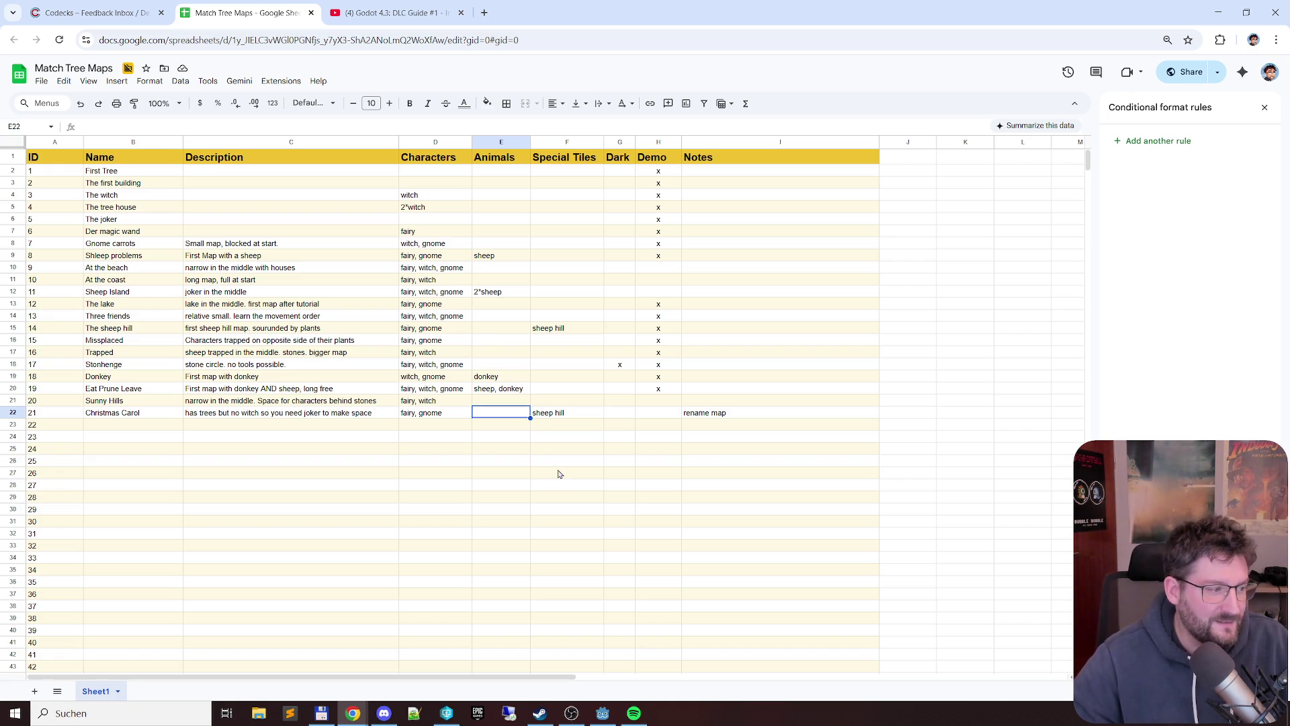
key(alt+Tab)
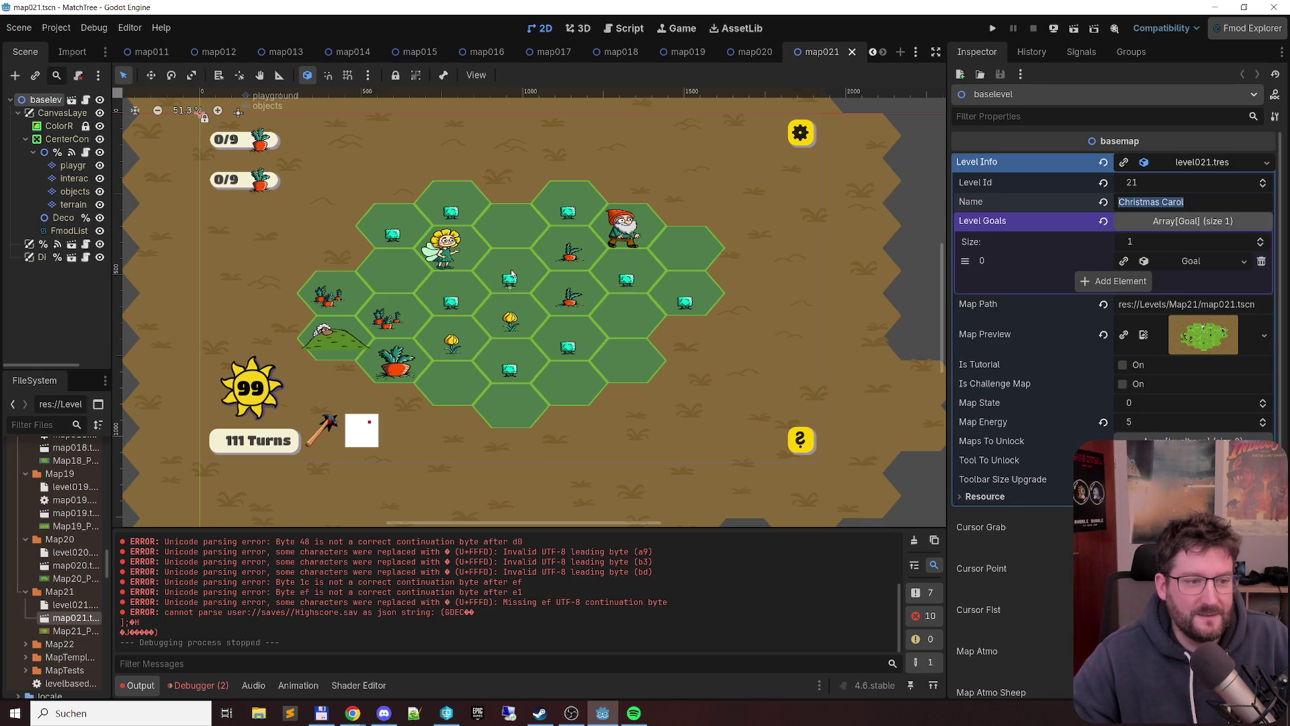
- Review Christmas Carol's rename-map note and name cell, then return to Godot and expand the Map22 folder
key(alt+Tab)
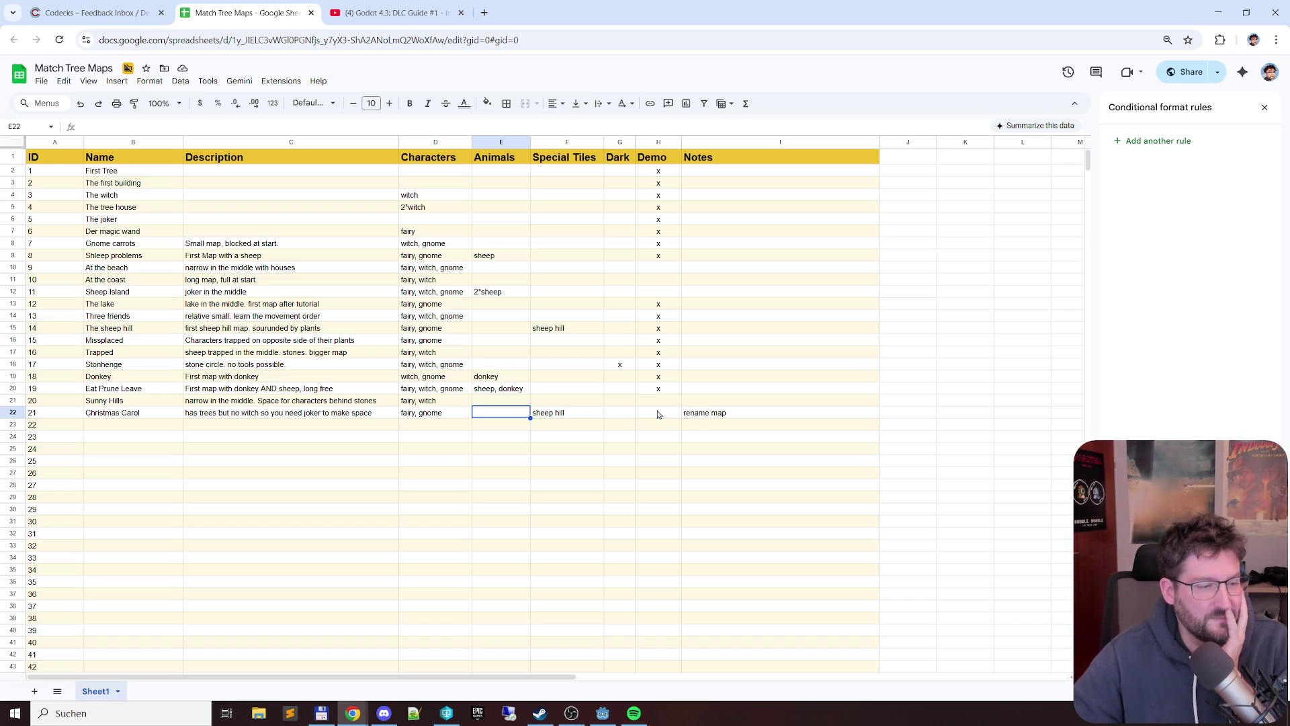
click(696, 413)
click(125, 415)
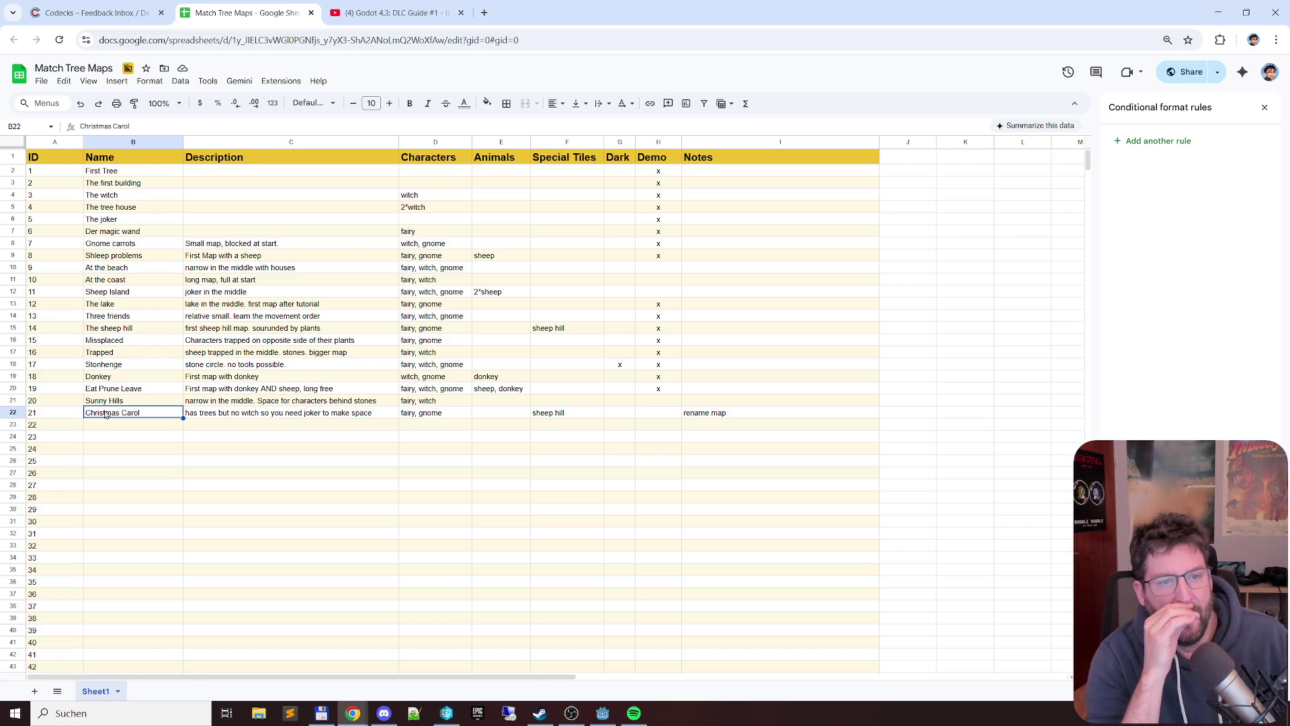
key(alt+Tab)
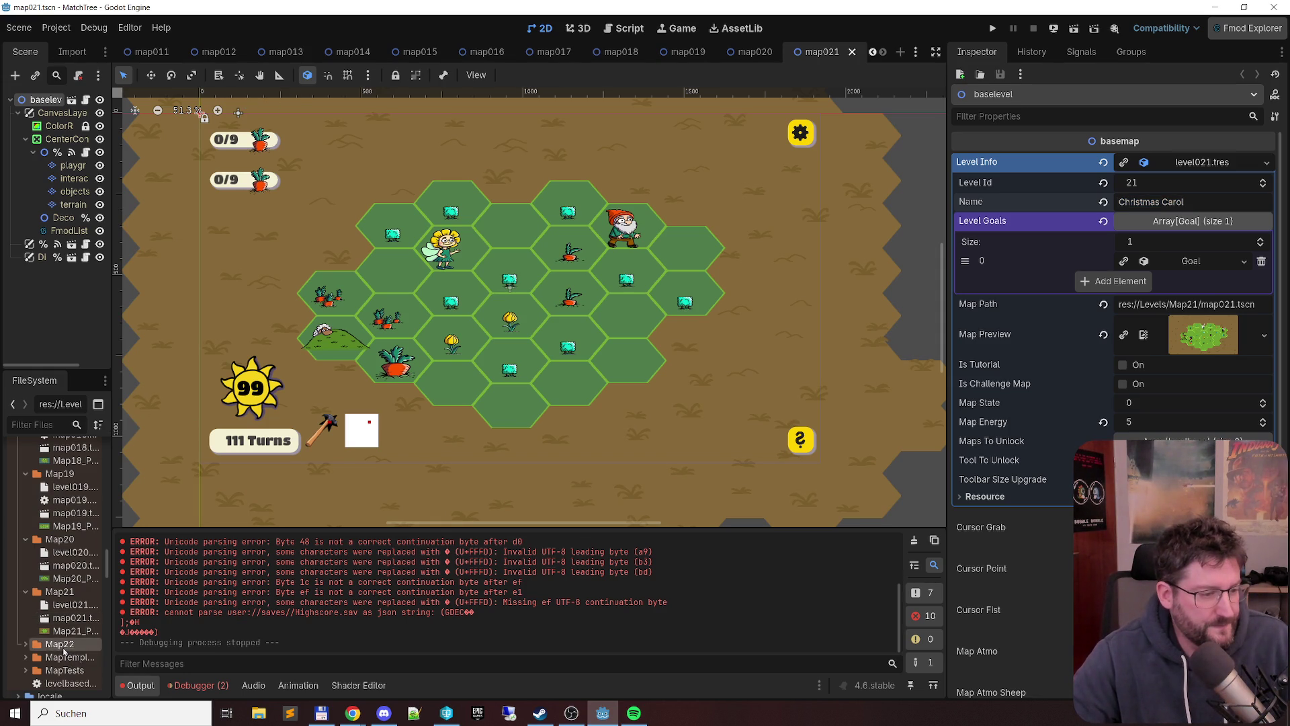
click(59, 644)
- Open map022.tscn, take its level name The Snowman from the root node and enter it in B23 as map 22
double_click(75, 609)
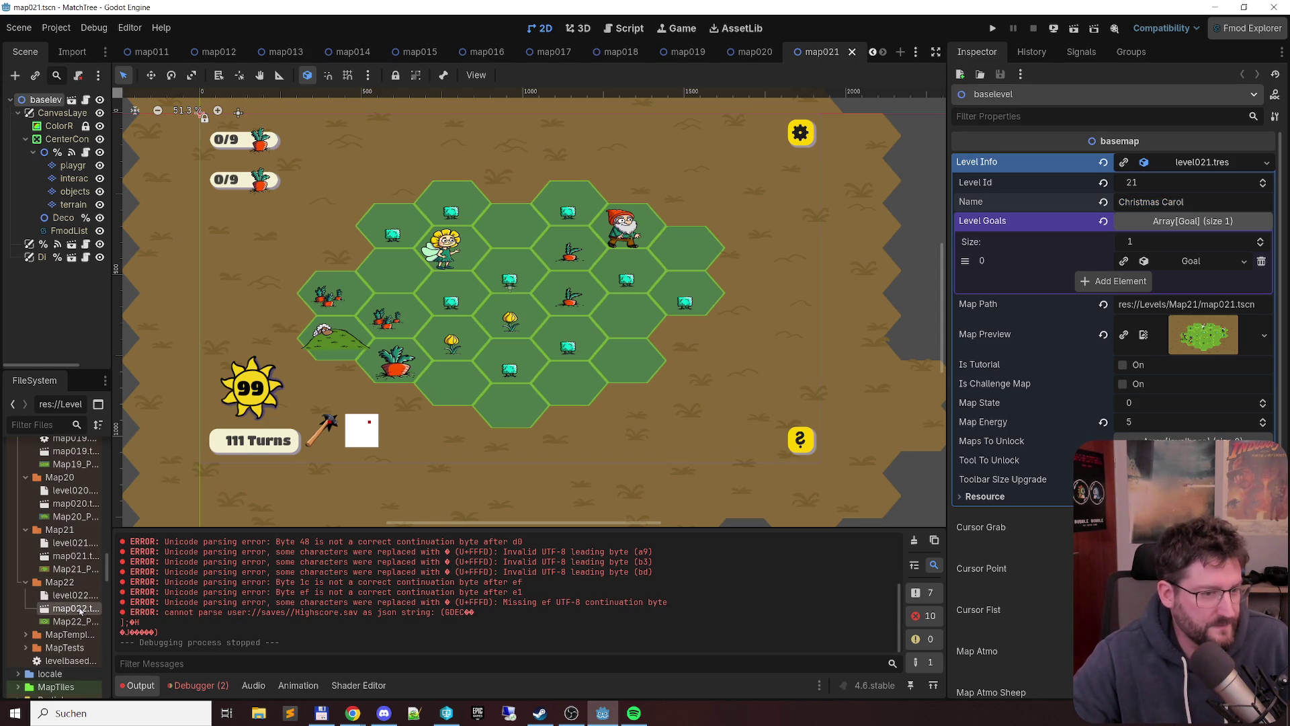
scroll(578, 283, down, 2)
drag(577, 283, 560, 291)
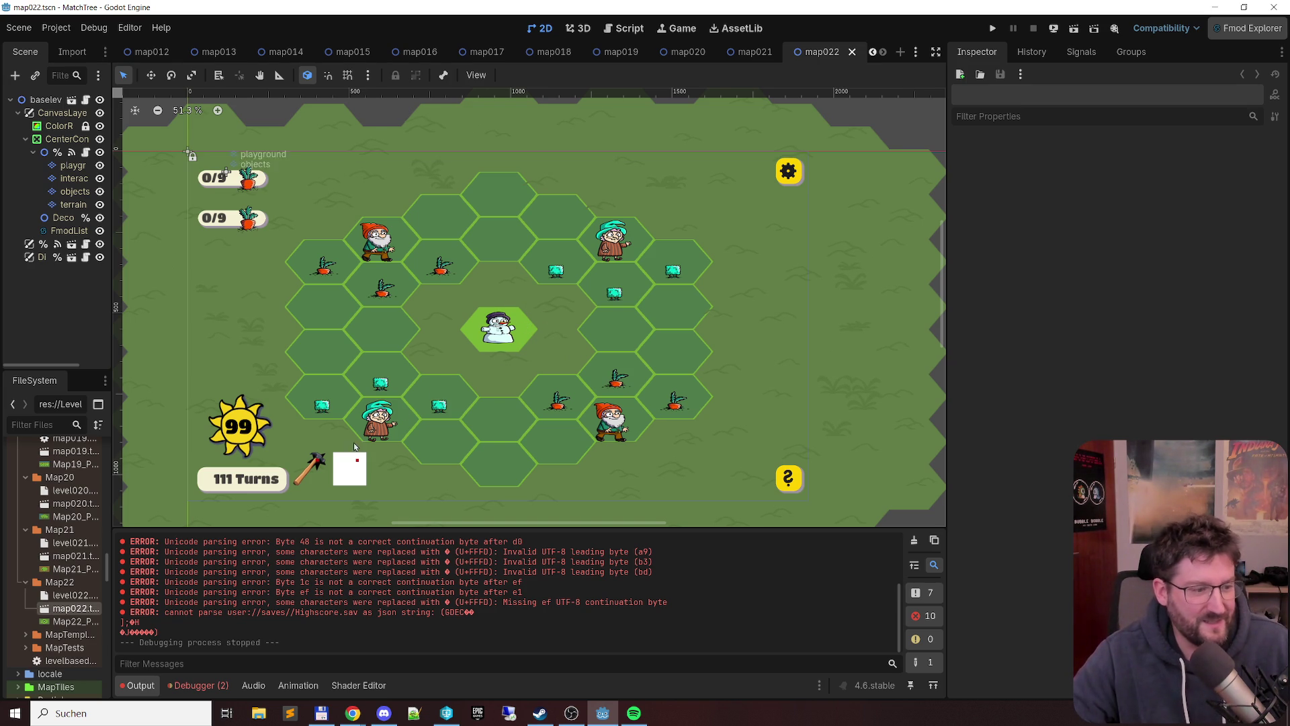
click(43, 99)
click(1149, 201)
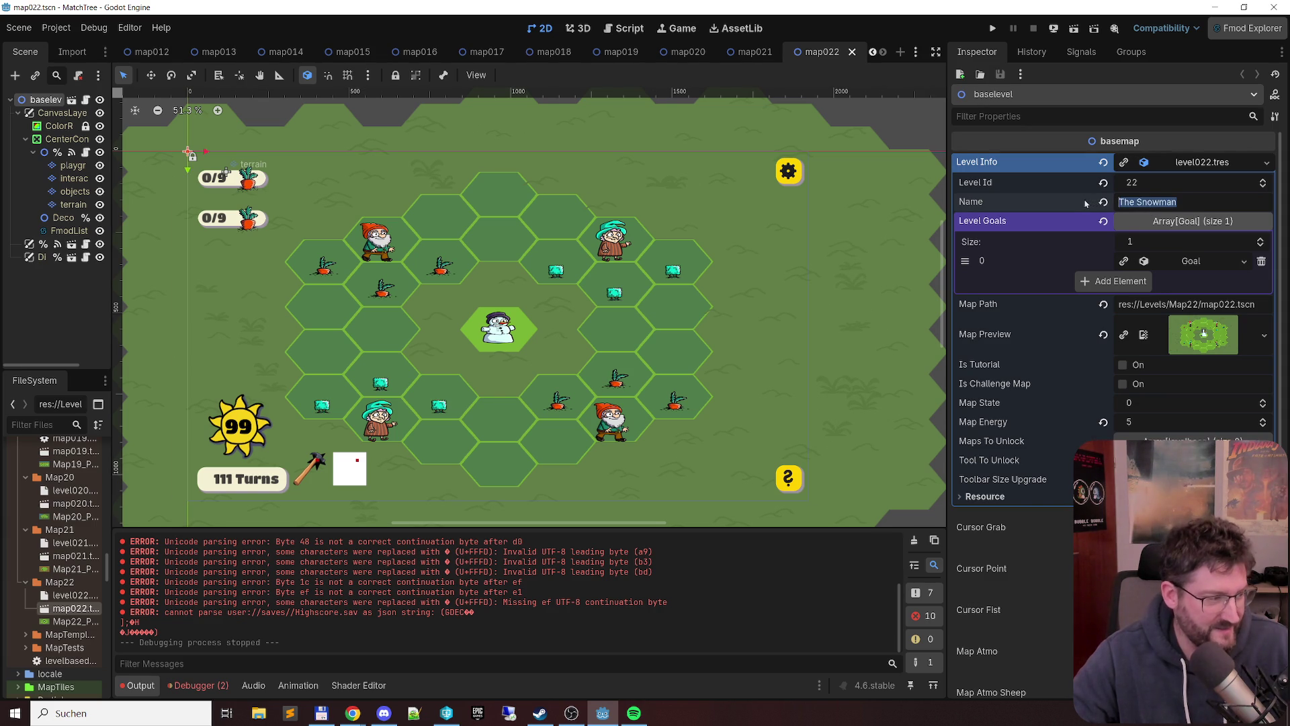
key(alt+Tab)
click(99, 424)
text(The Snowman)
key(Return)
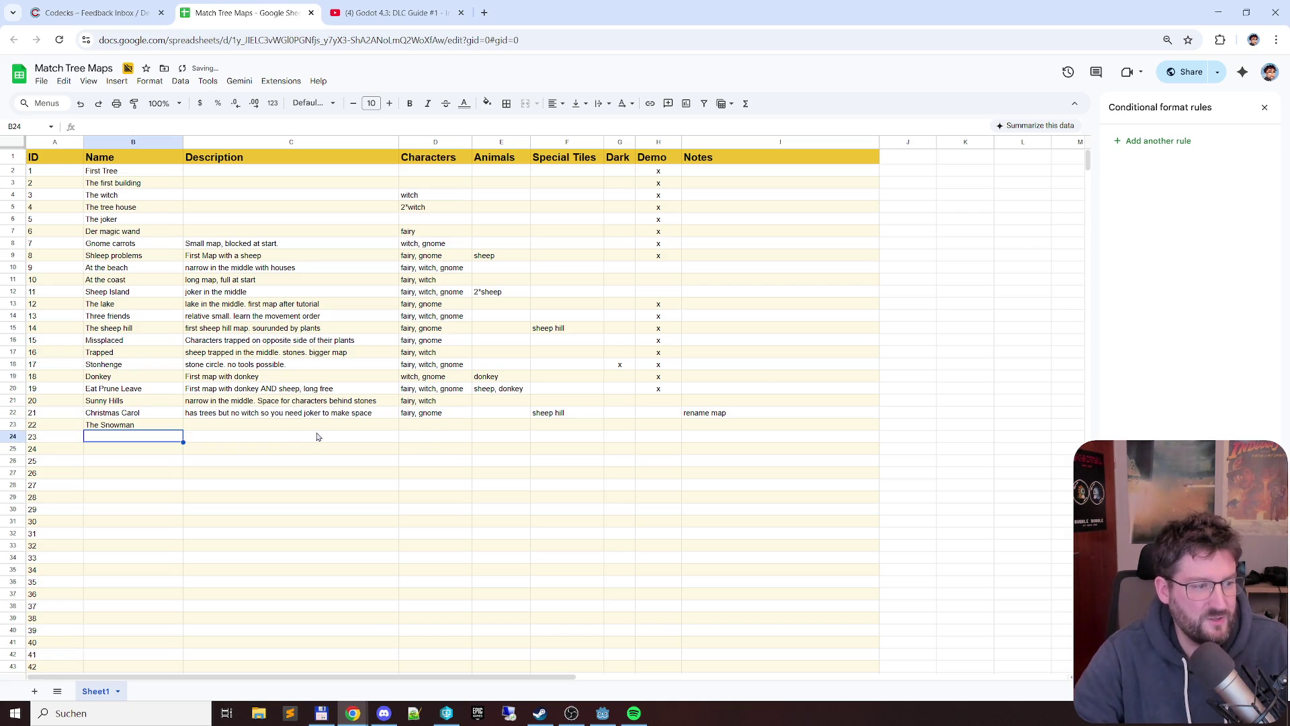
- Enter 2*witch, 2* gnome in D23 as The Snowman's characters after checking the board in Godot
key(Up)
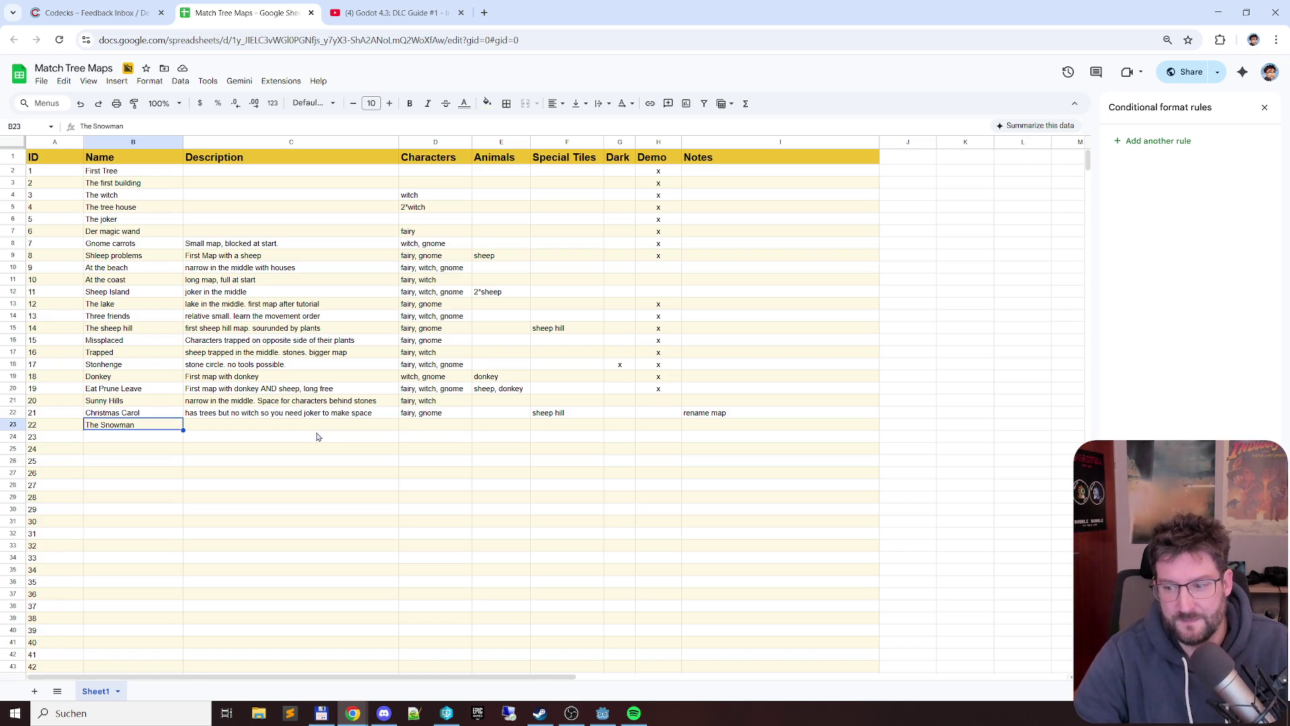
key(alt+Tab)
key(alt+Tab)
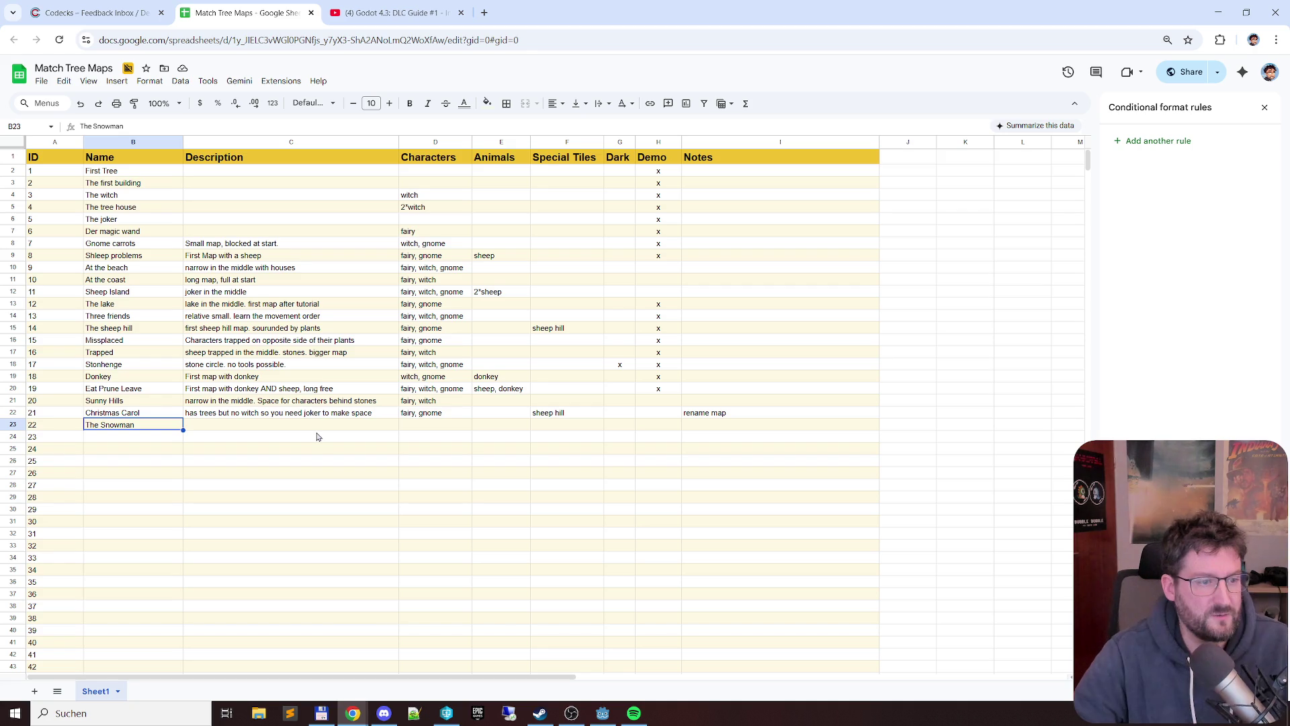
click(434, 425)
text(2*)
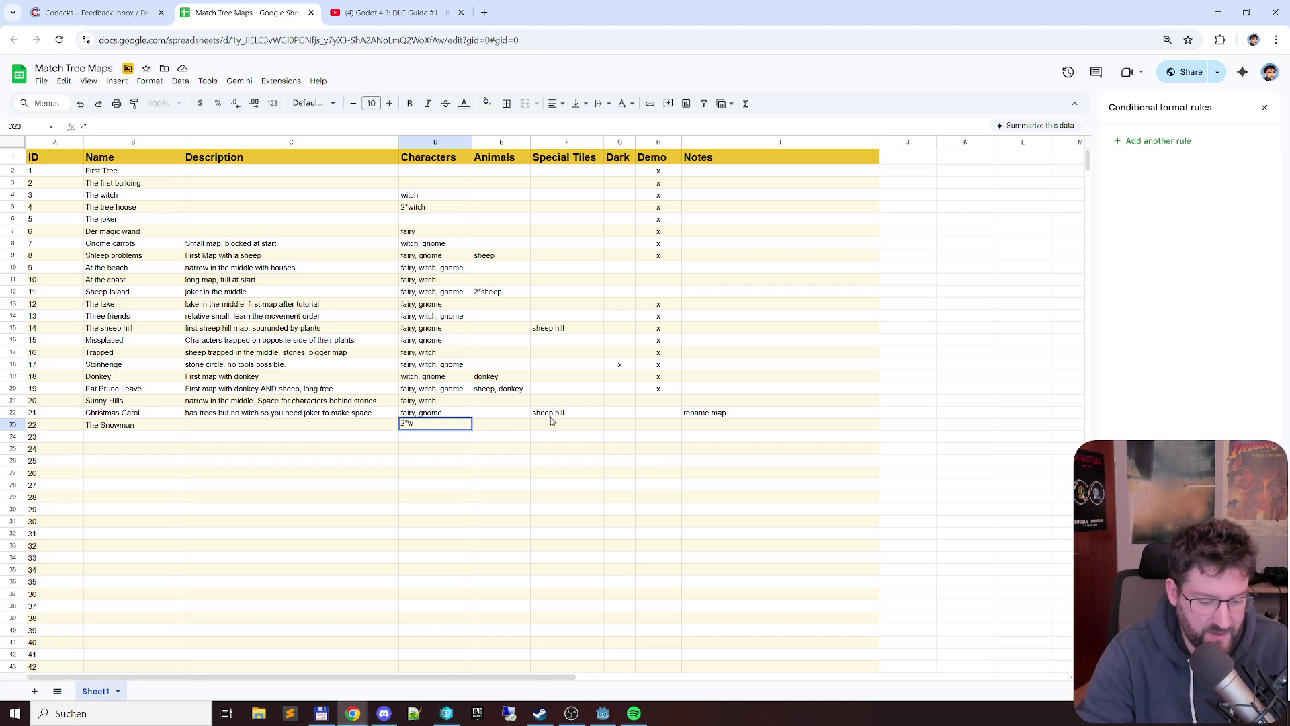
text(witch, 2*)
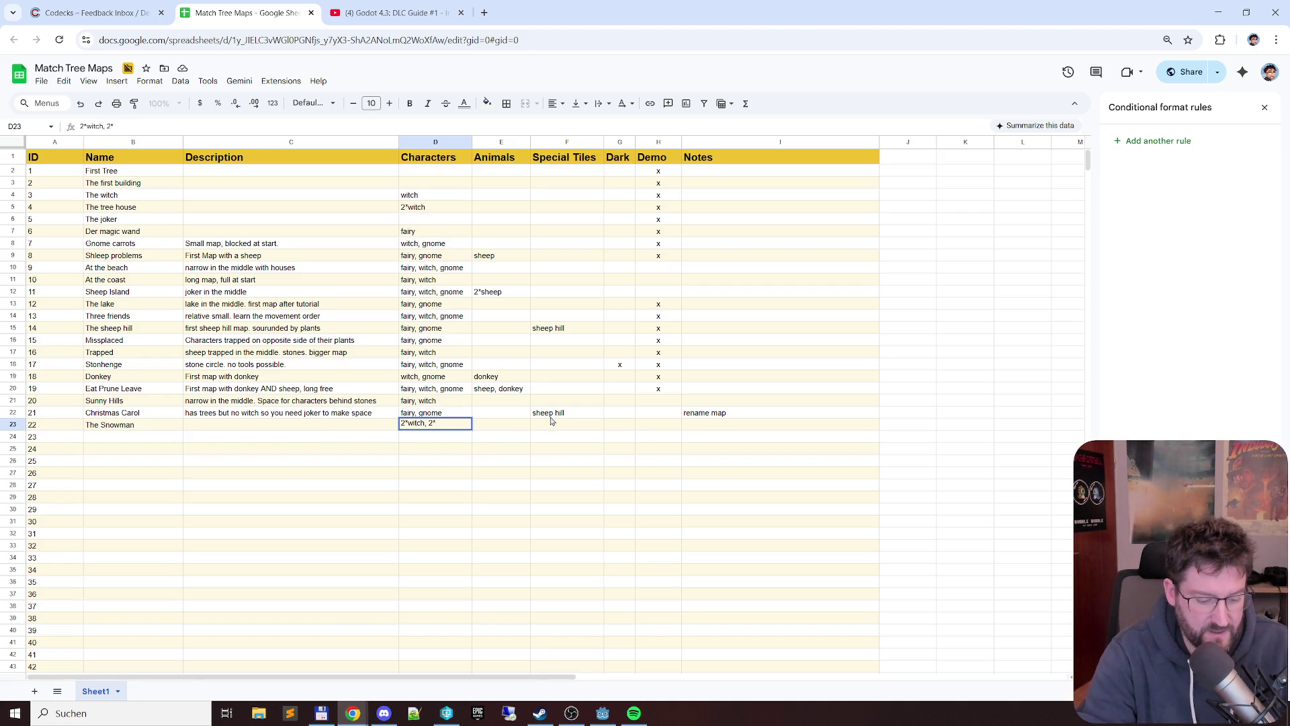
key(Return)
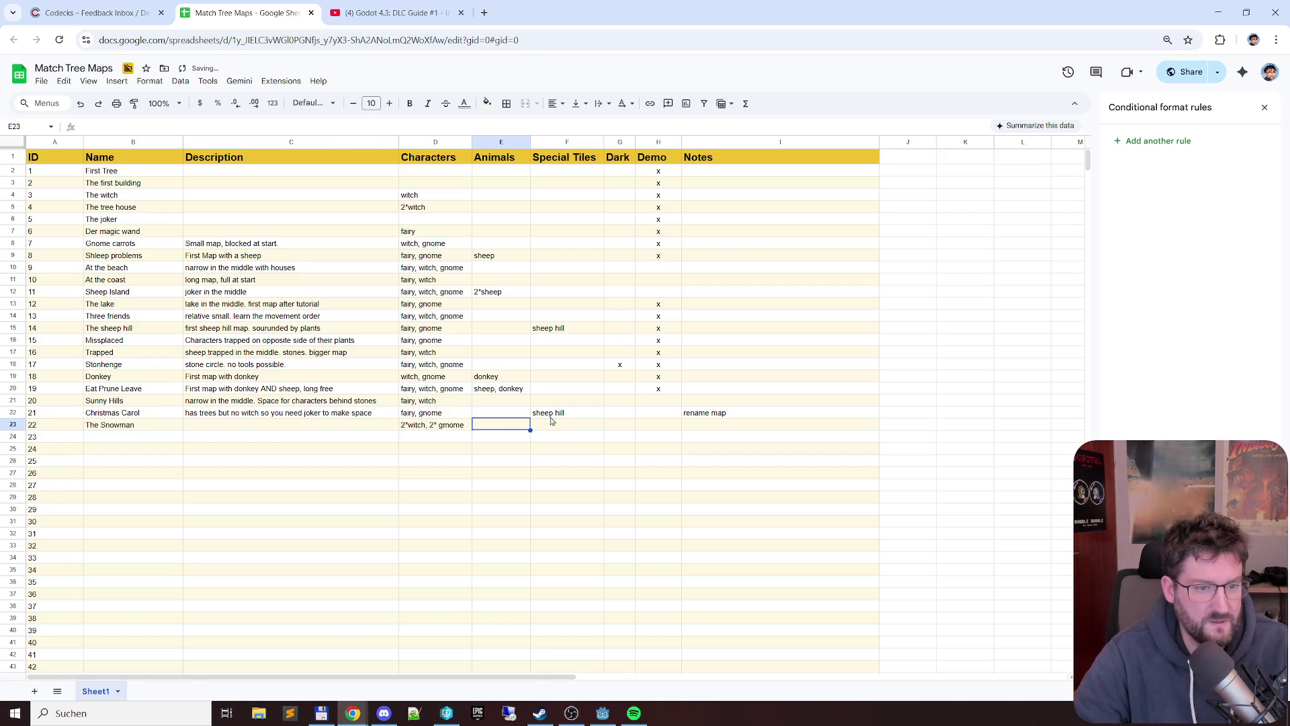
- Describe The Snowman in C23 as big circle (with snowman in the middle), checking against Godot
key(alt+Tab)
key(alt+Tab)
key(Left)
text(bi)
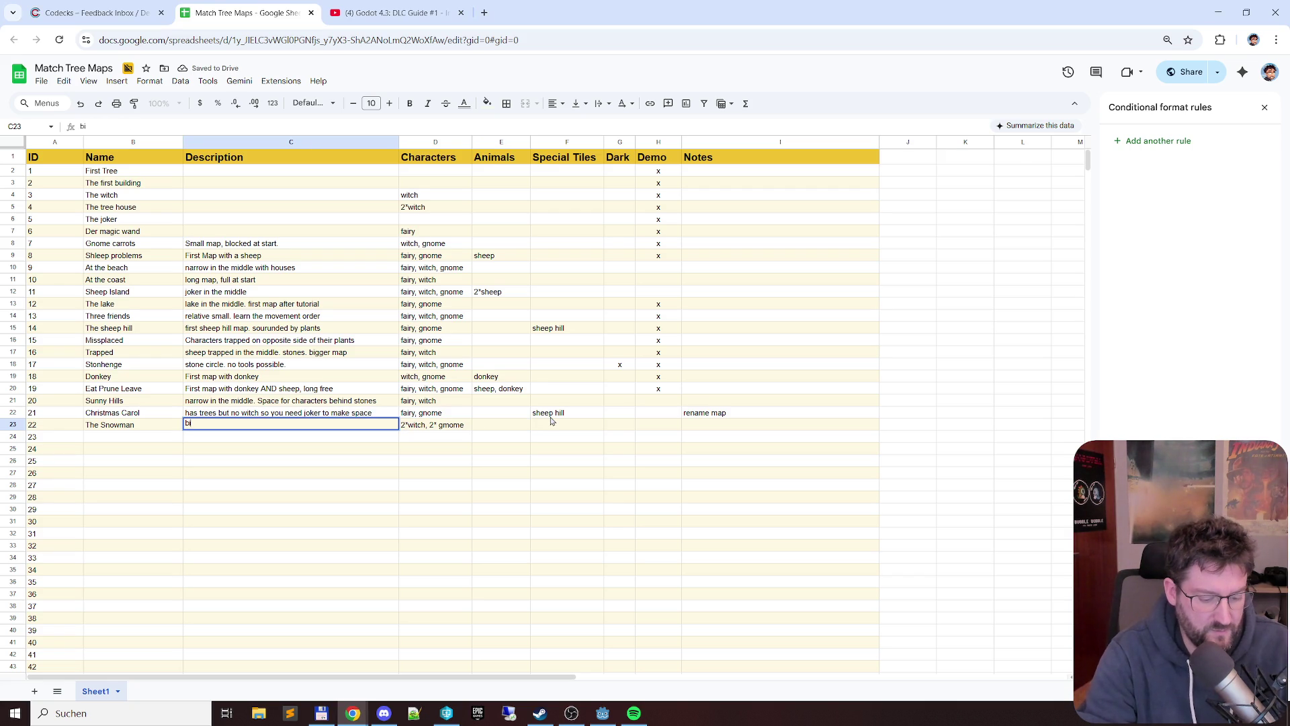
text(g circle)
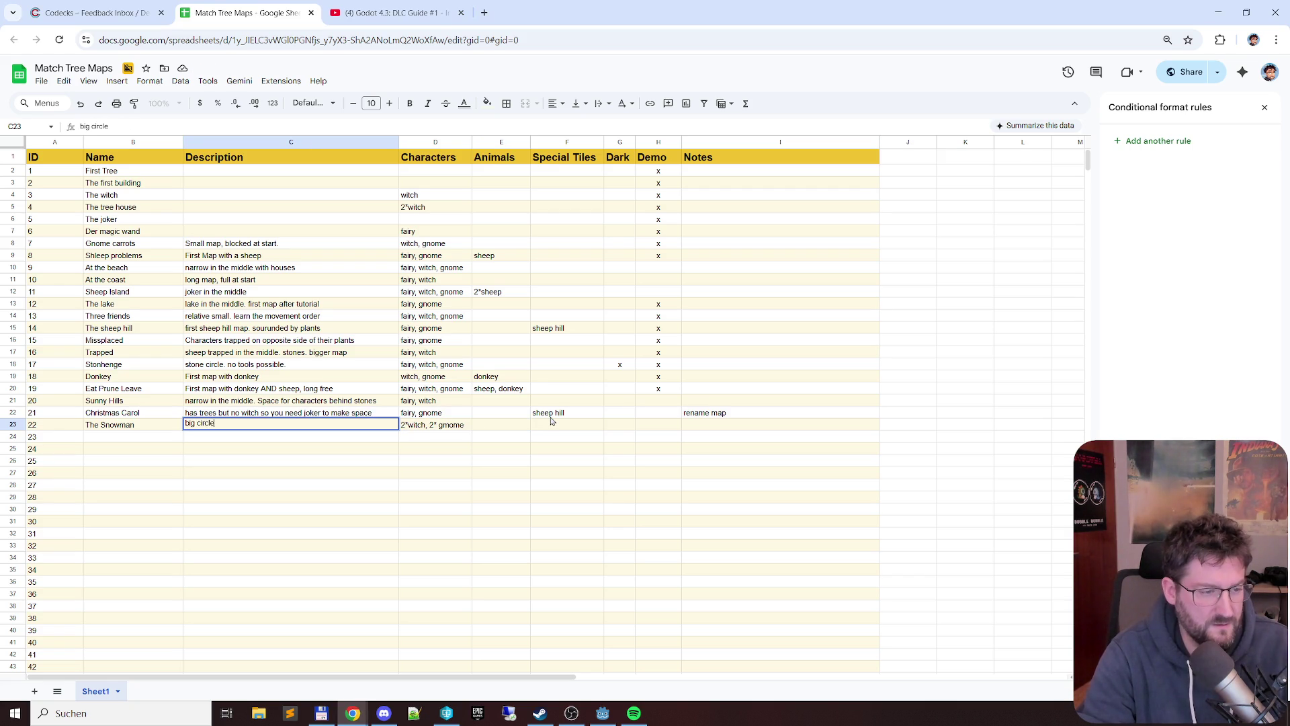
text( (with snowman in)
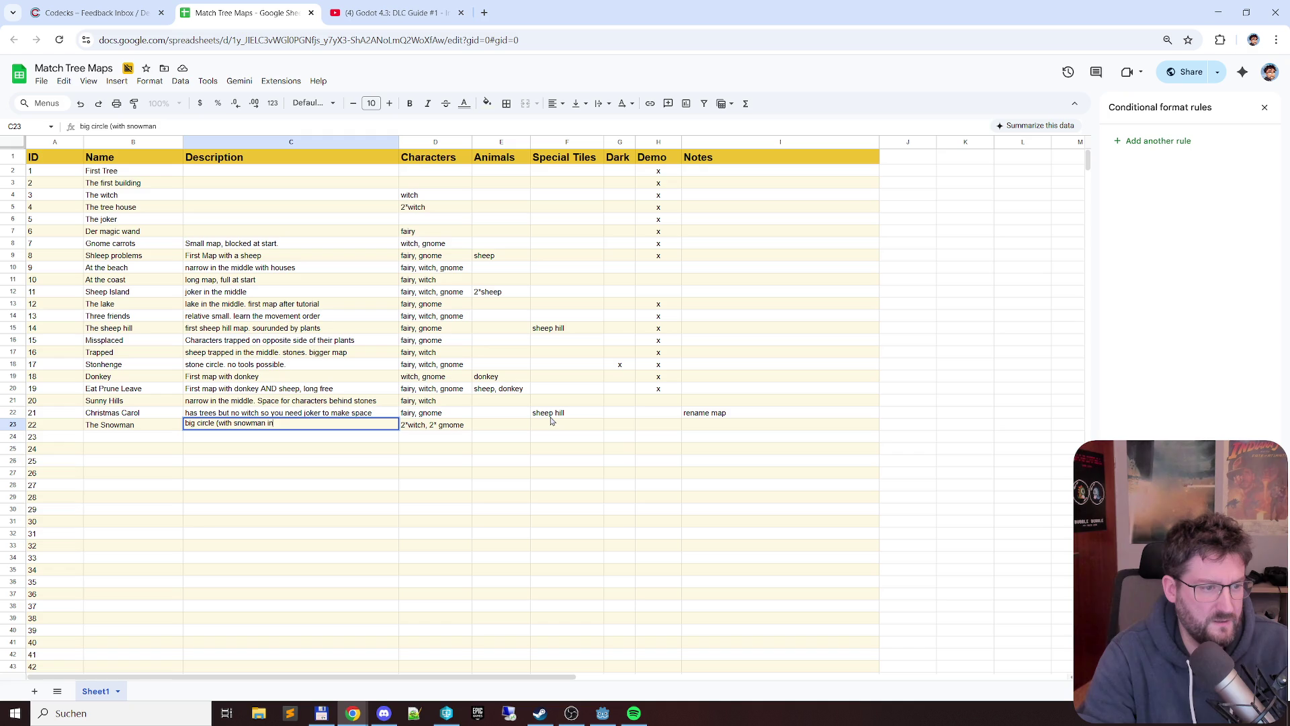
text( the middle()
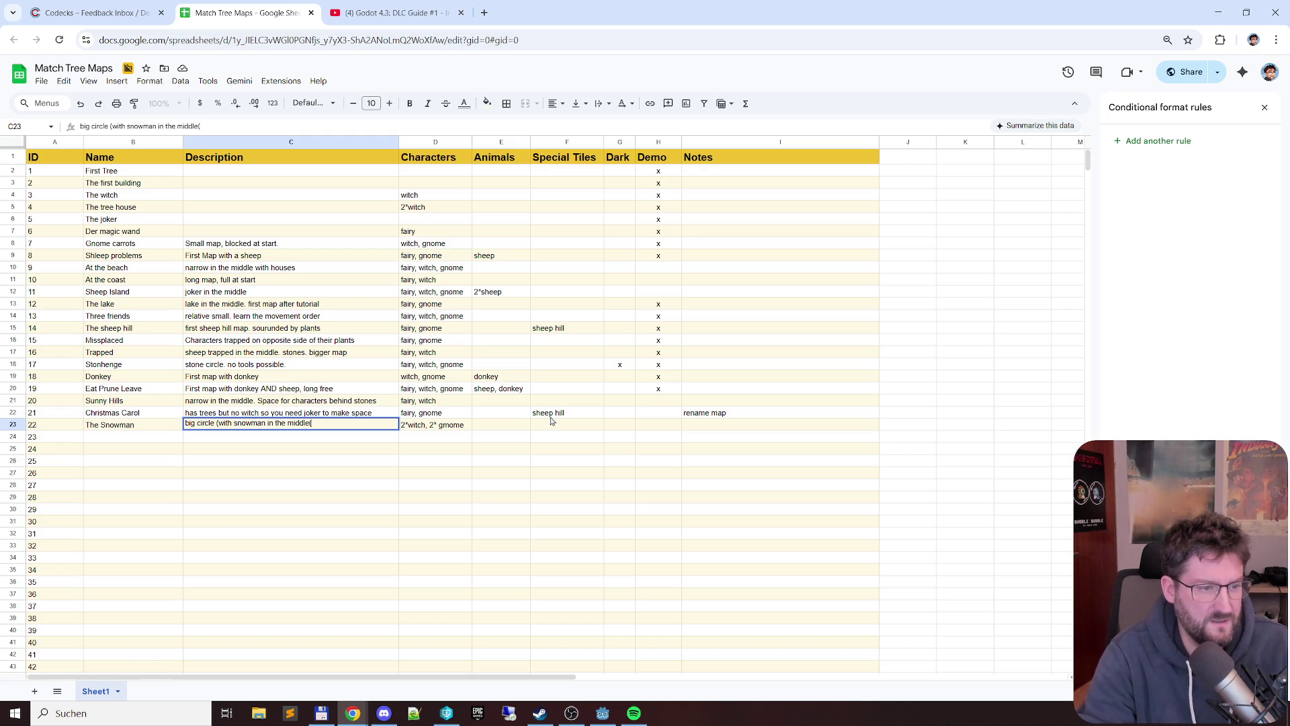
key(alt+Tab)
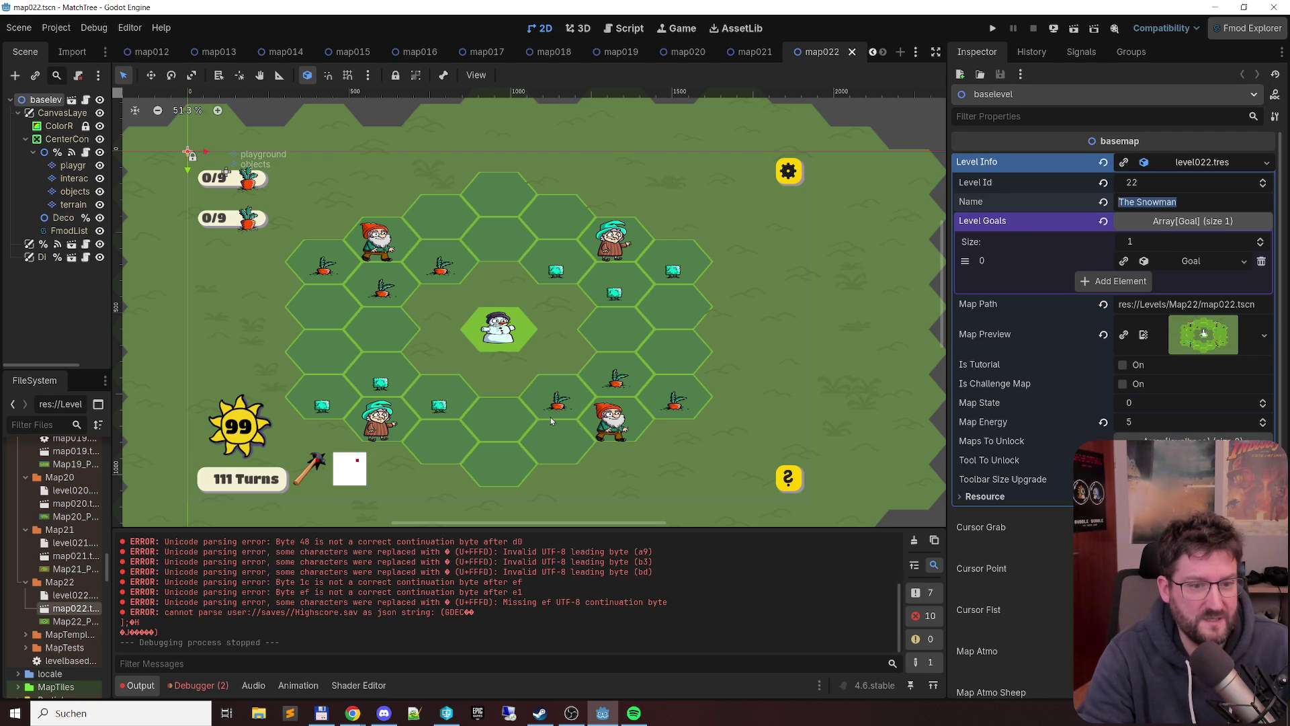
key(alt+Tab)
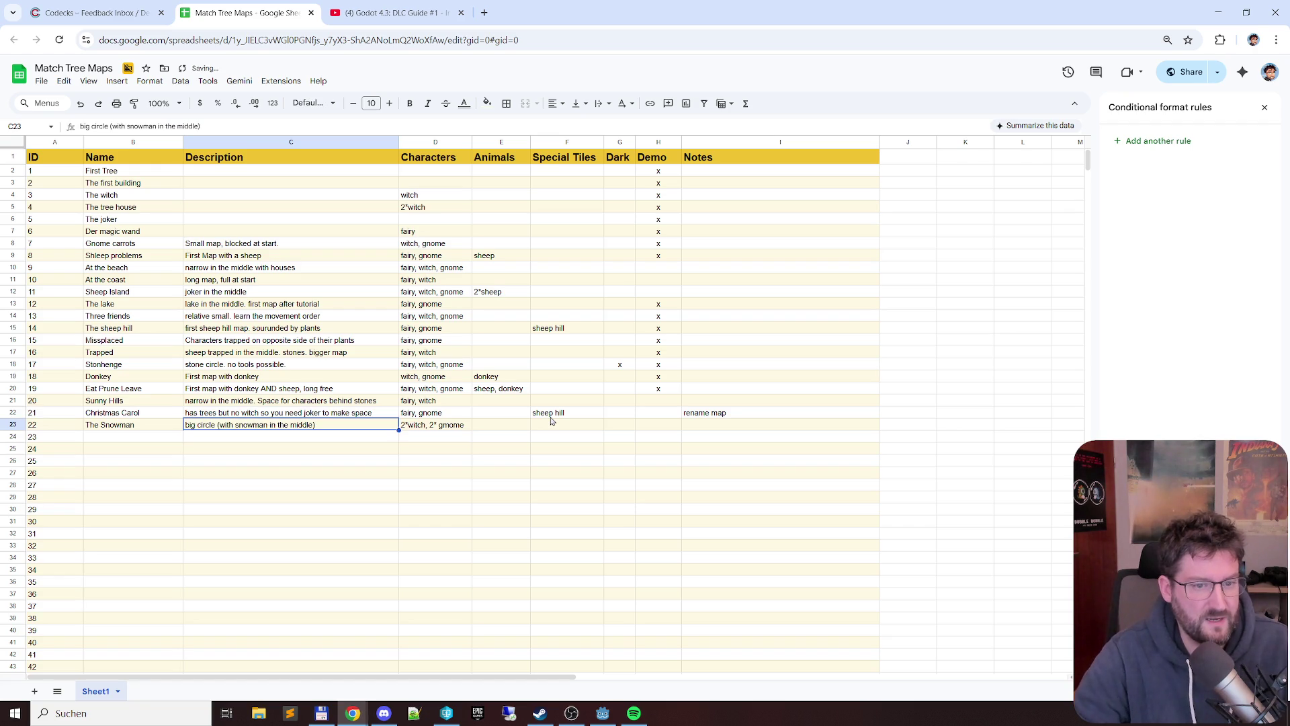
key(Tab)
key(Tab)
key(Tab)
key(Tab)
key(alt+Tab)
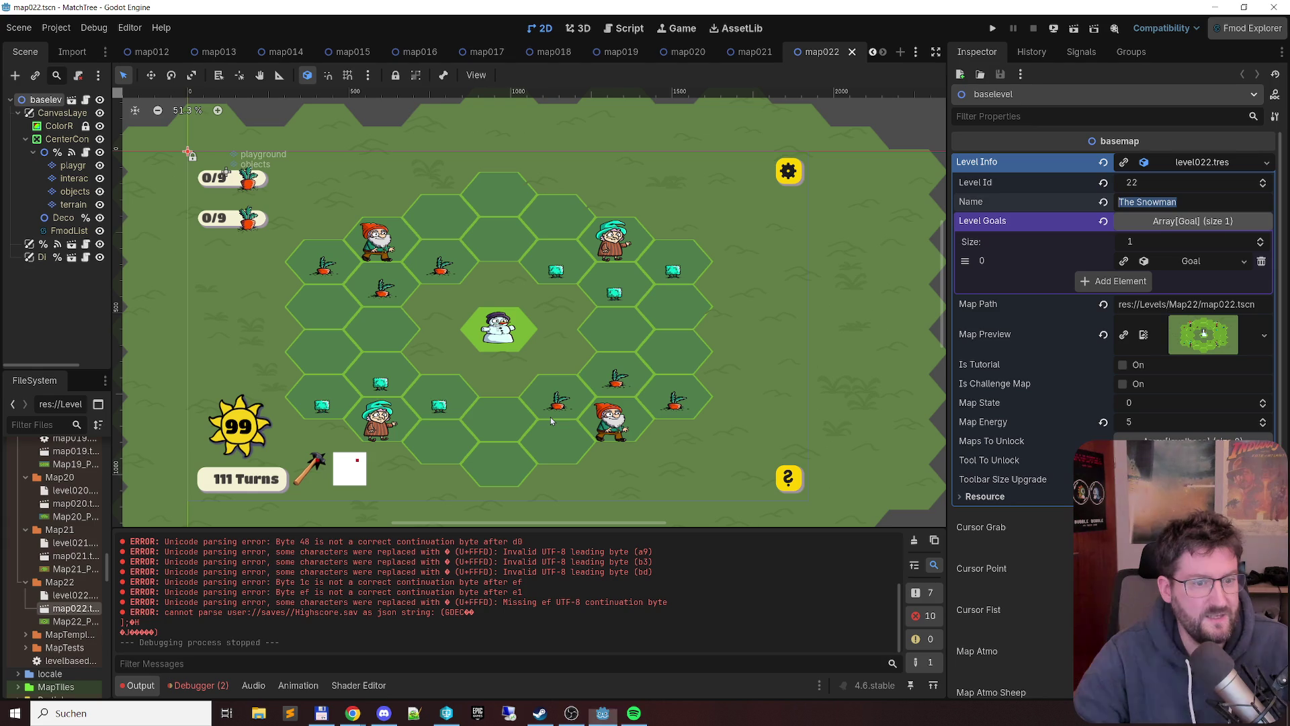
key(alt+Tab)
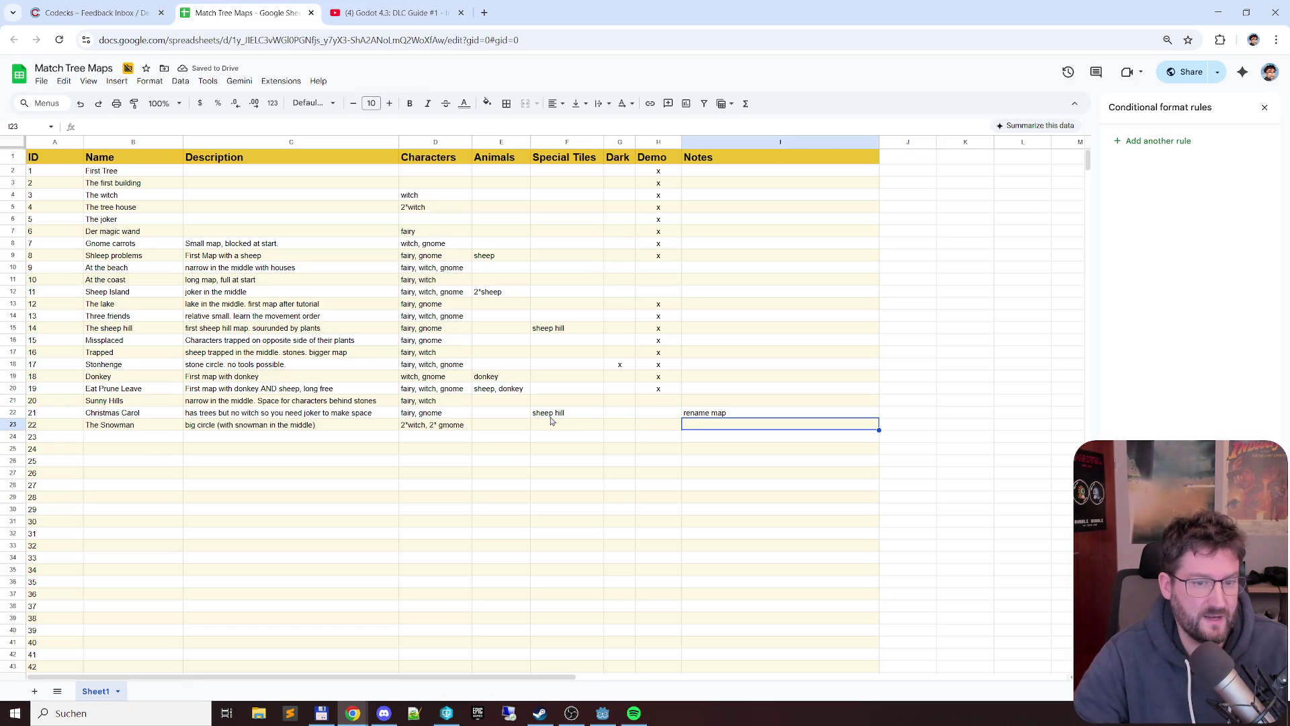
text(coul)
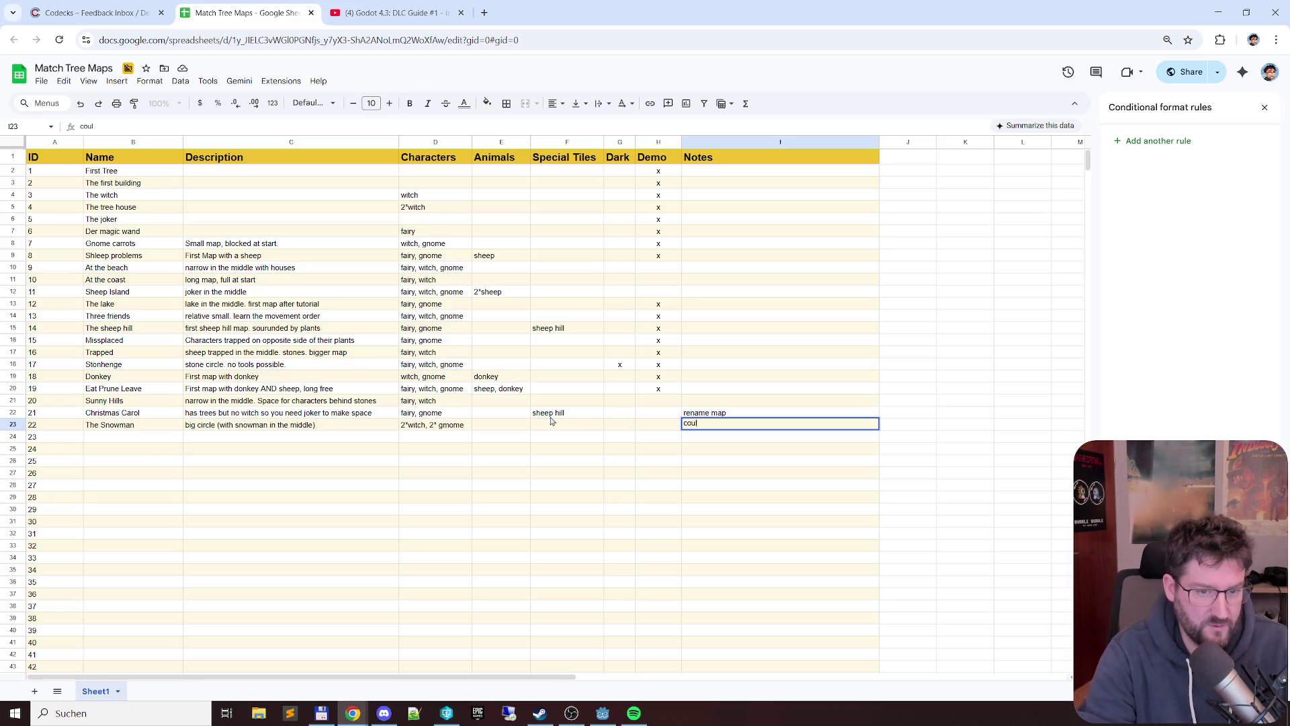
text(rk)
- Confirm the could be dark note for The Snowman and widen Godot's scene tree before returning to the sheet
key(Return)
key(Left)
key(Left)
key(Left)
key(Left)
key(Left)
key(Left)
key(Left)
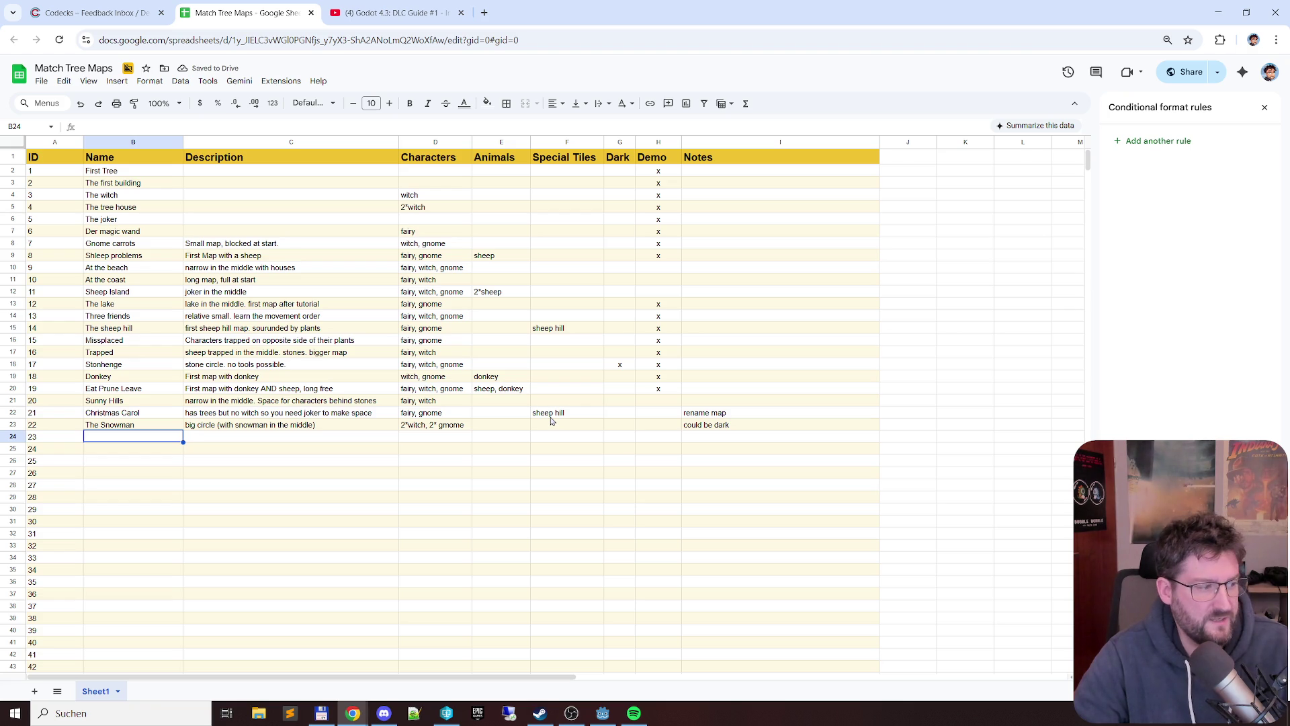
key(alt+Tab)
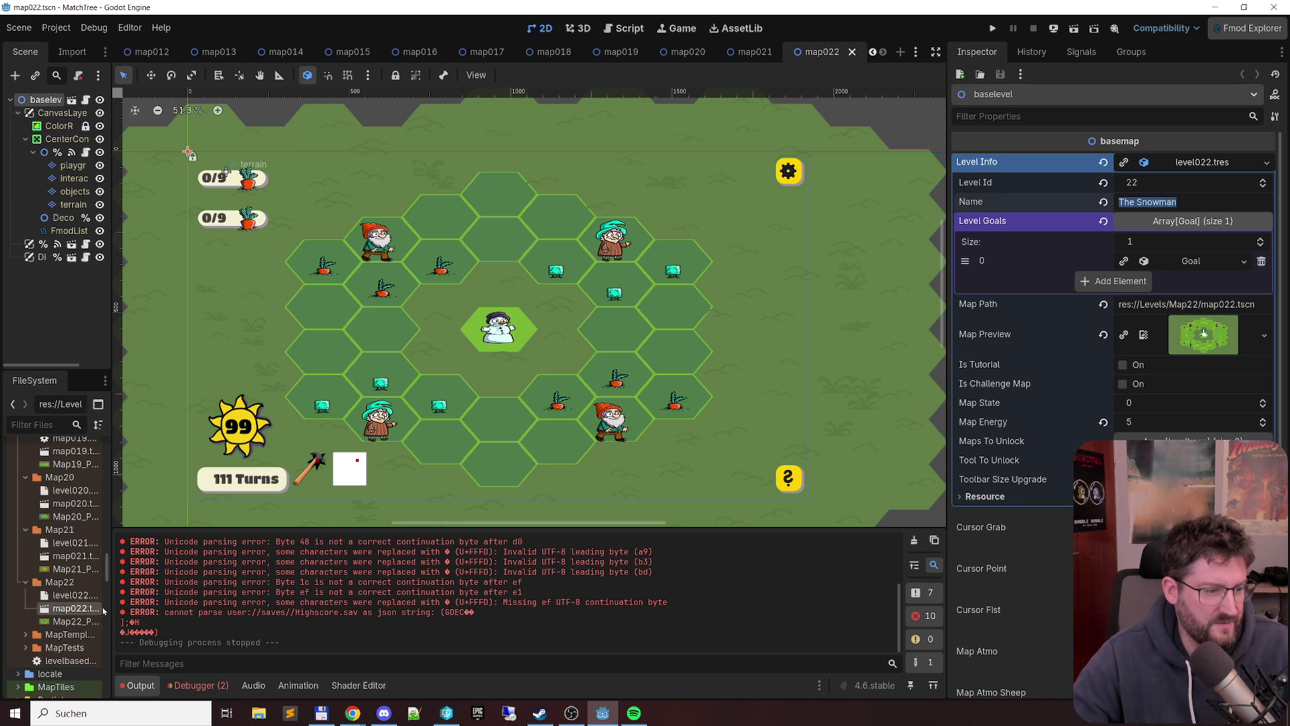
drag(113, 607, 174, 606)
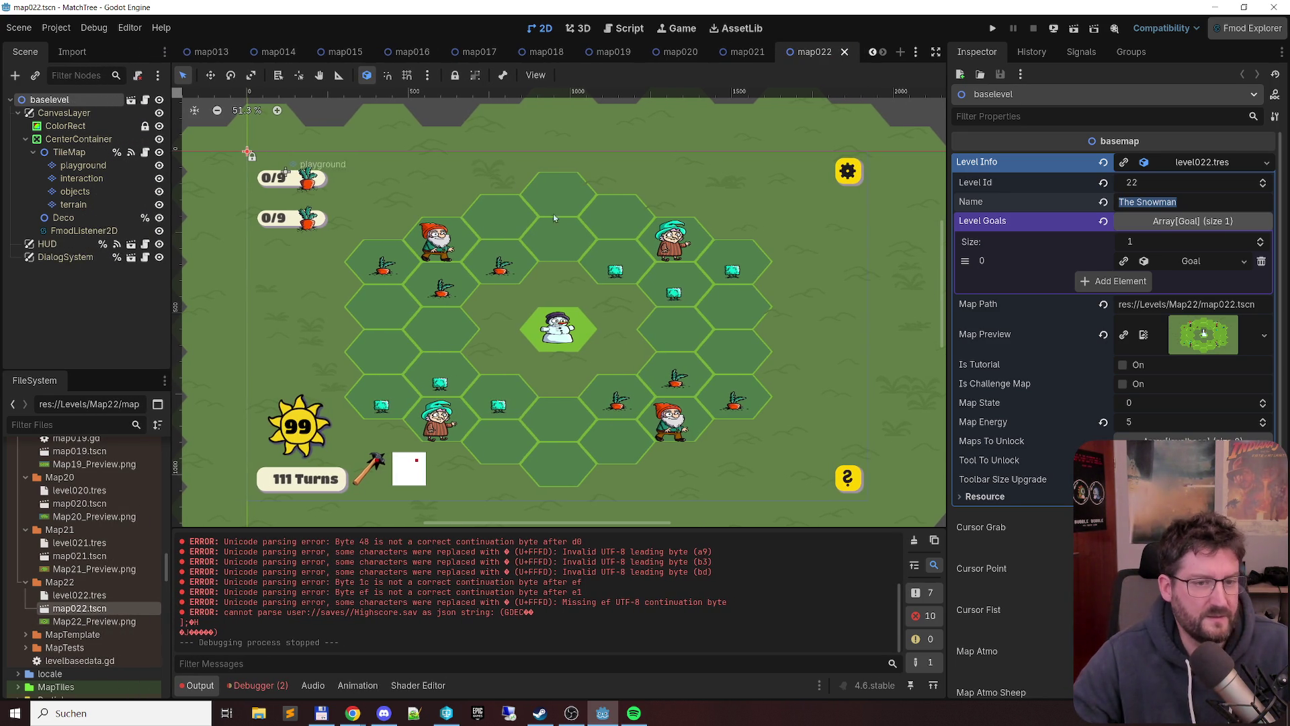
key(alt+Tab)
click(160, 464)
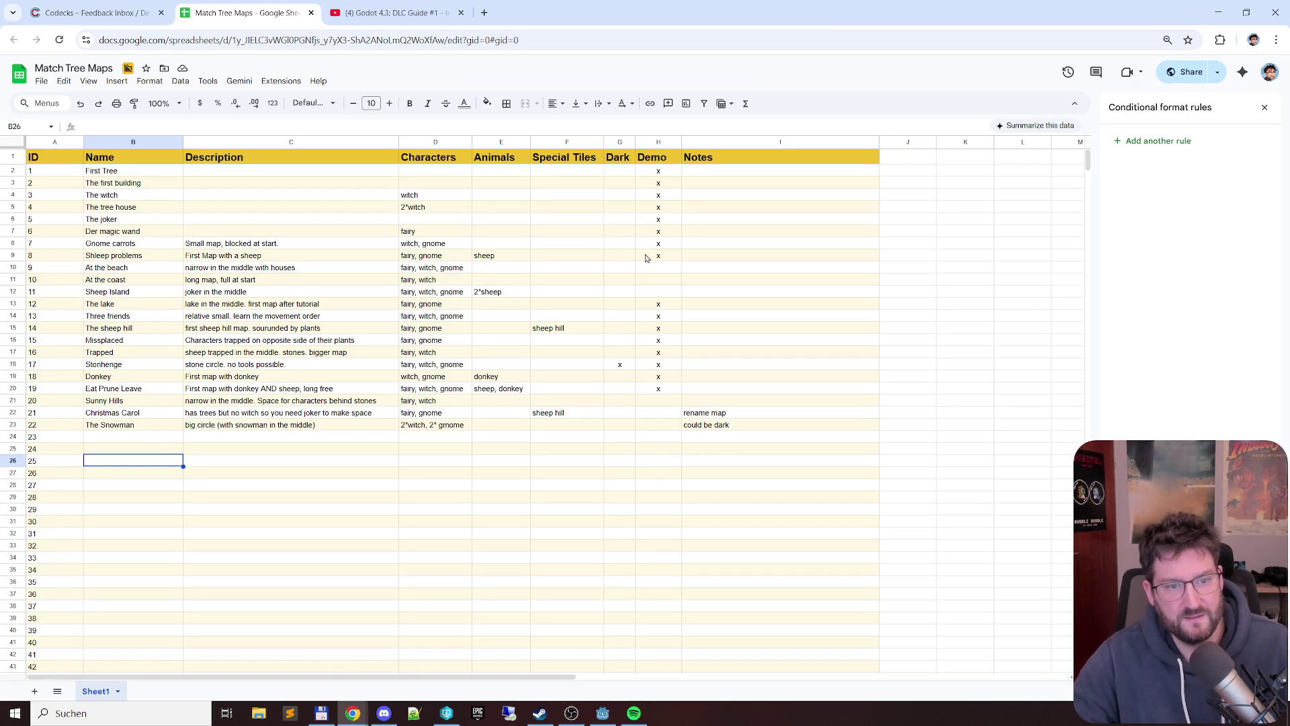
- Select the Demo marks in H2:H14 to review them, then switch to the running game and choose Weltkarte
drag(658, 303, 658, 388)
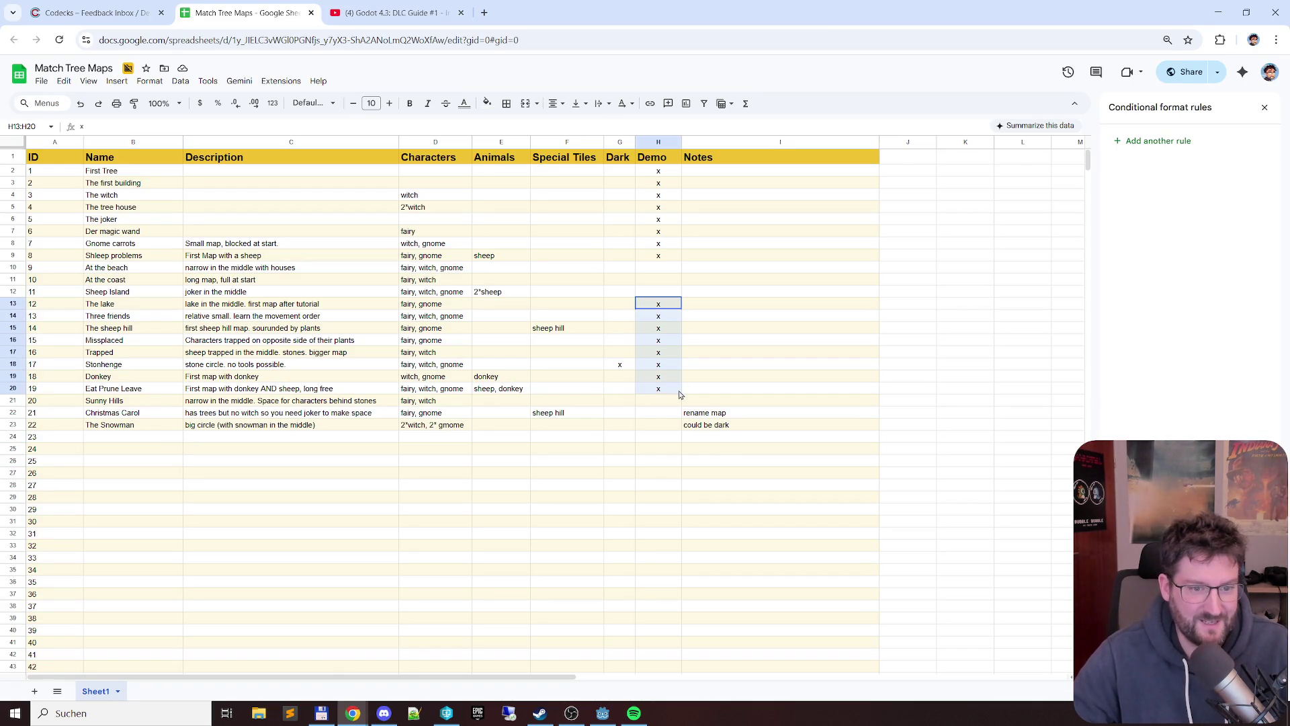
drag(659, 171, 658, 327)
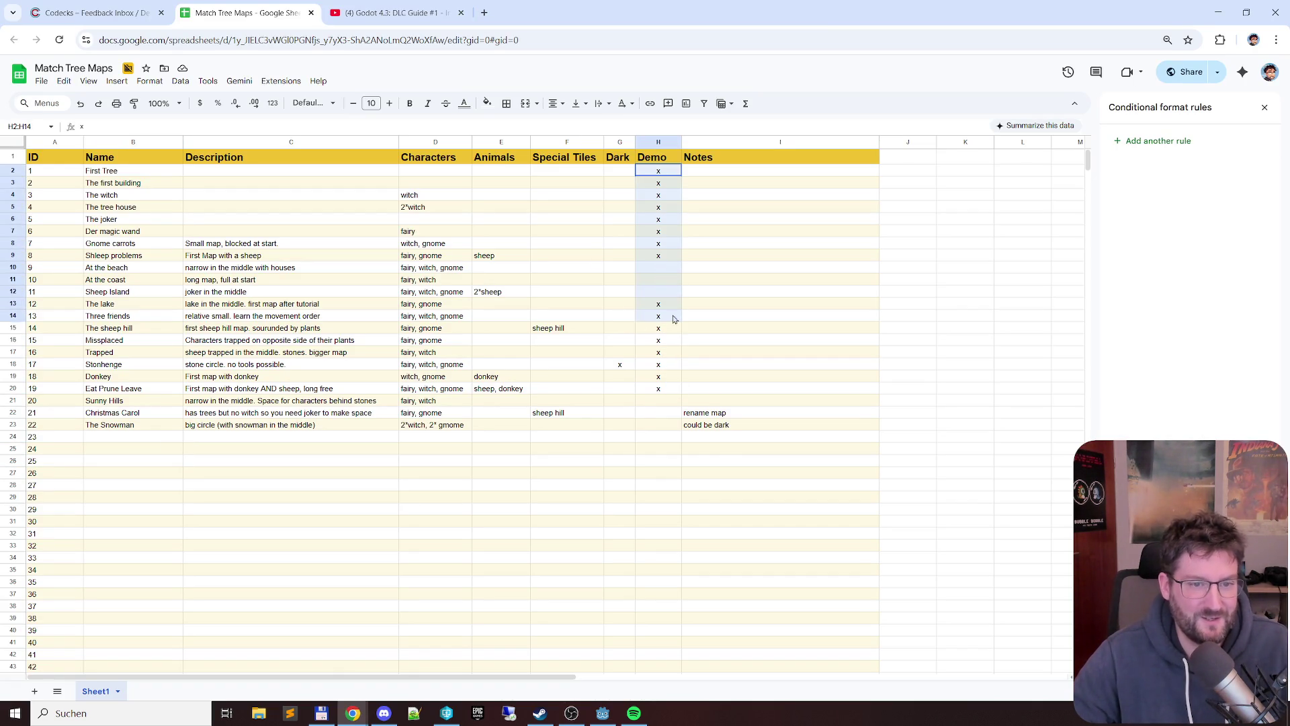
key(alt+Tab)
click(646, 196)
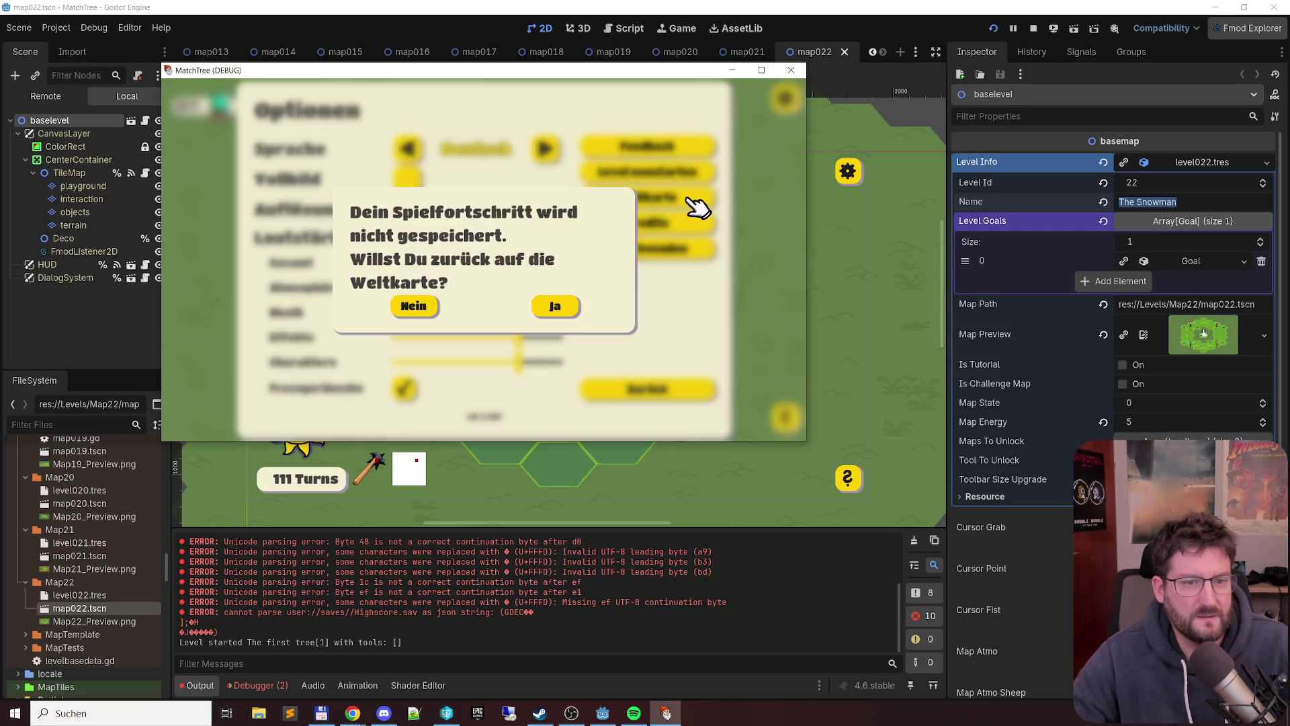
- Confirm returning to the world map with Ja, unlock all level flags via Cheat Keys, then stop the game
click(556, 311)
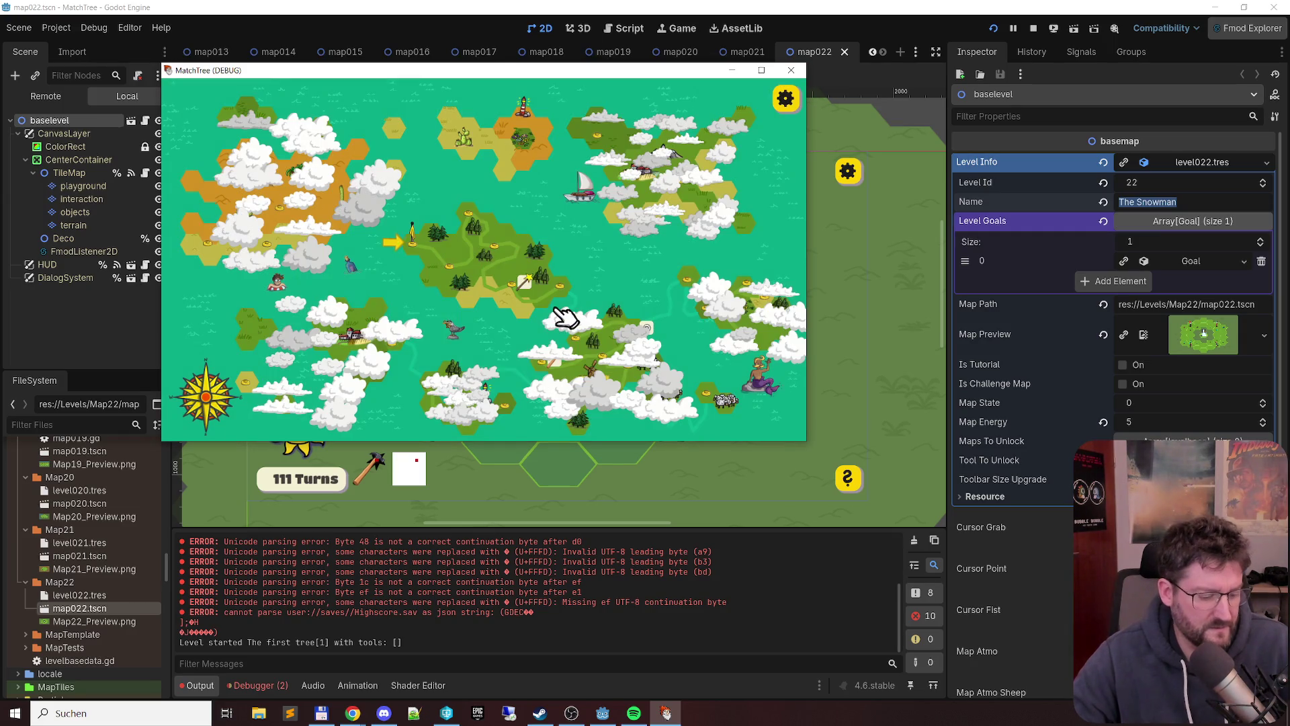
click(750, 392)
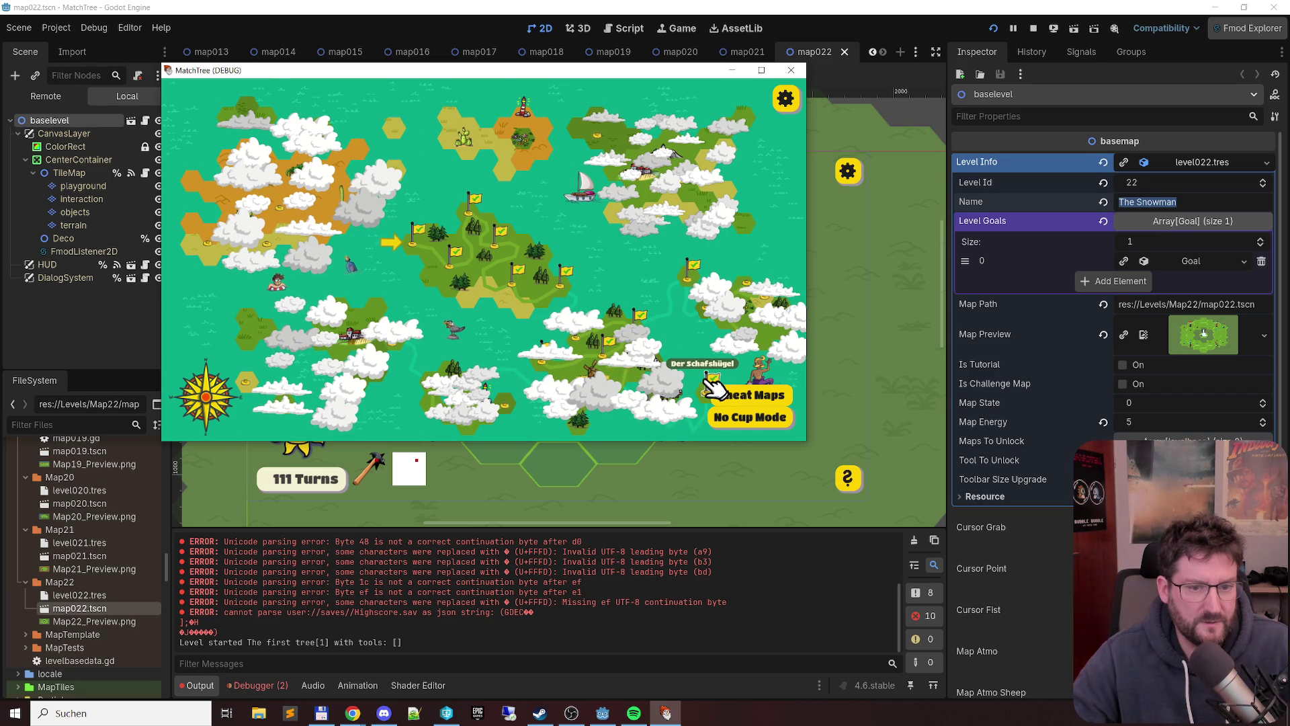
click(797, 71)
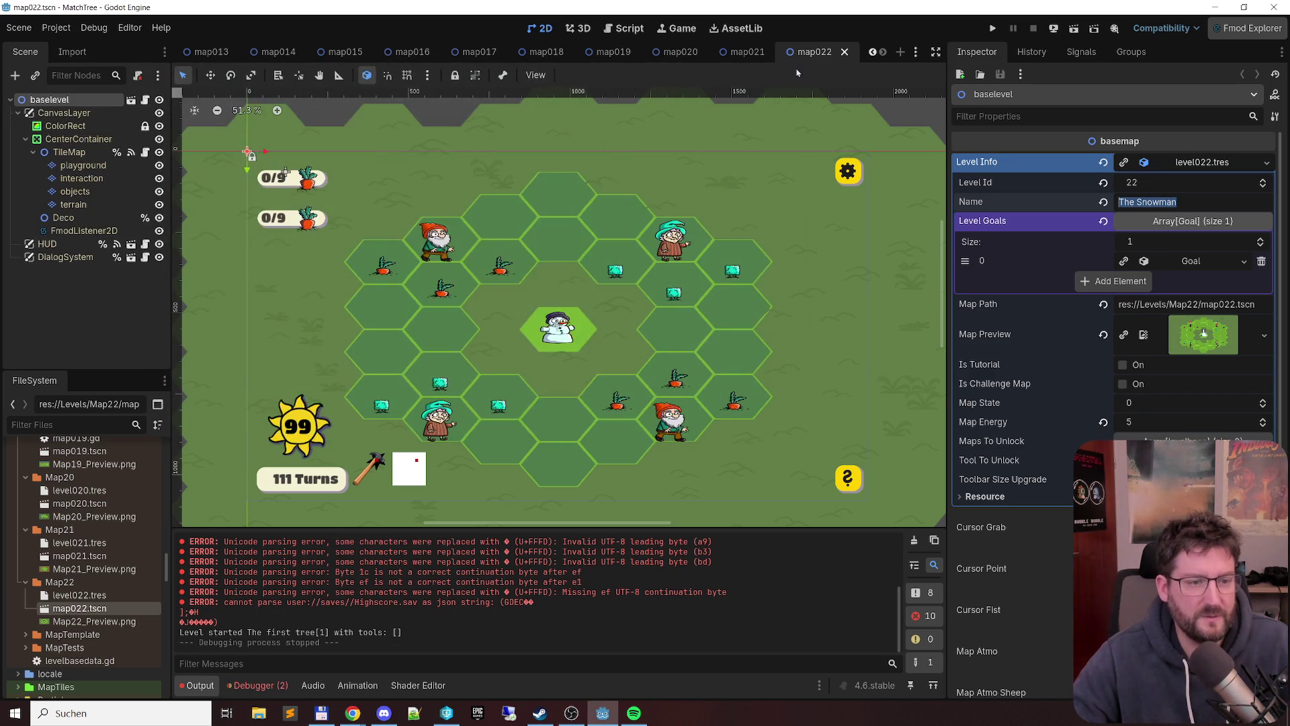
key(alt+Tab)
click(658, 171)
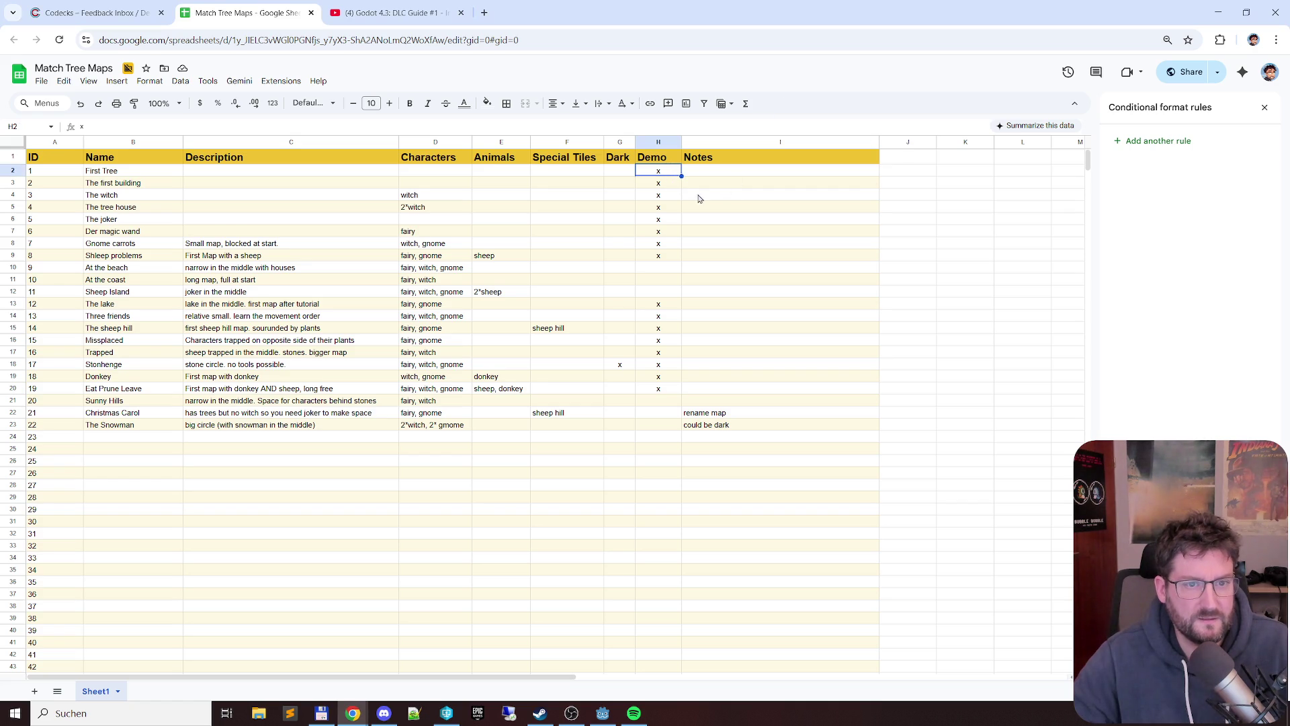
key(Down)
key(Down)
key(Down)
key(Down)
key(Down)
key(Down)
key(Down)
key(Down)
key(Down)
key(Down)
key(Down)
key(Down)
key(Down)
key(Down)
key(Down)
key(Down)
key(Down)
key(Down)
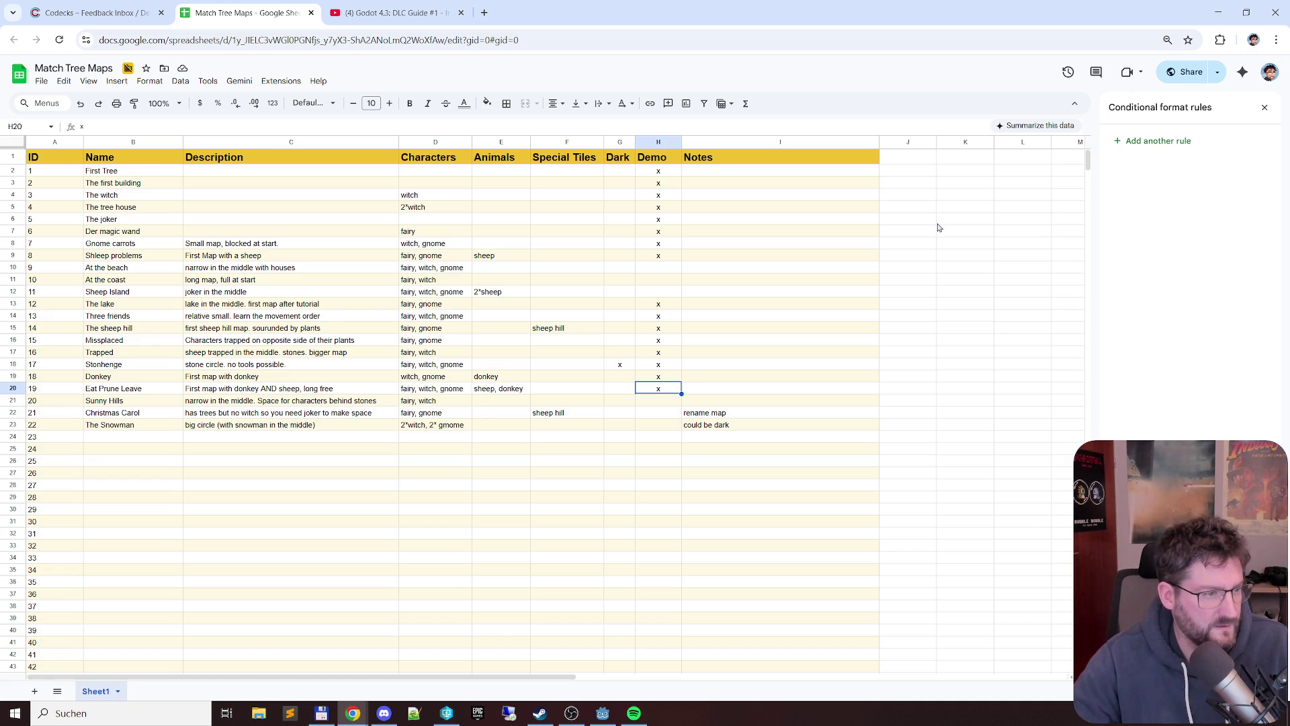
key(Up)
key(Up)
key(Up)
key(Up)
key(Up)
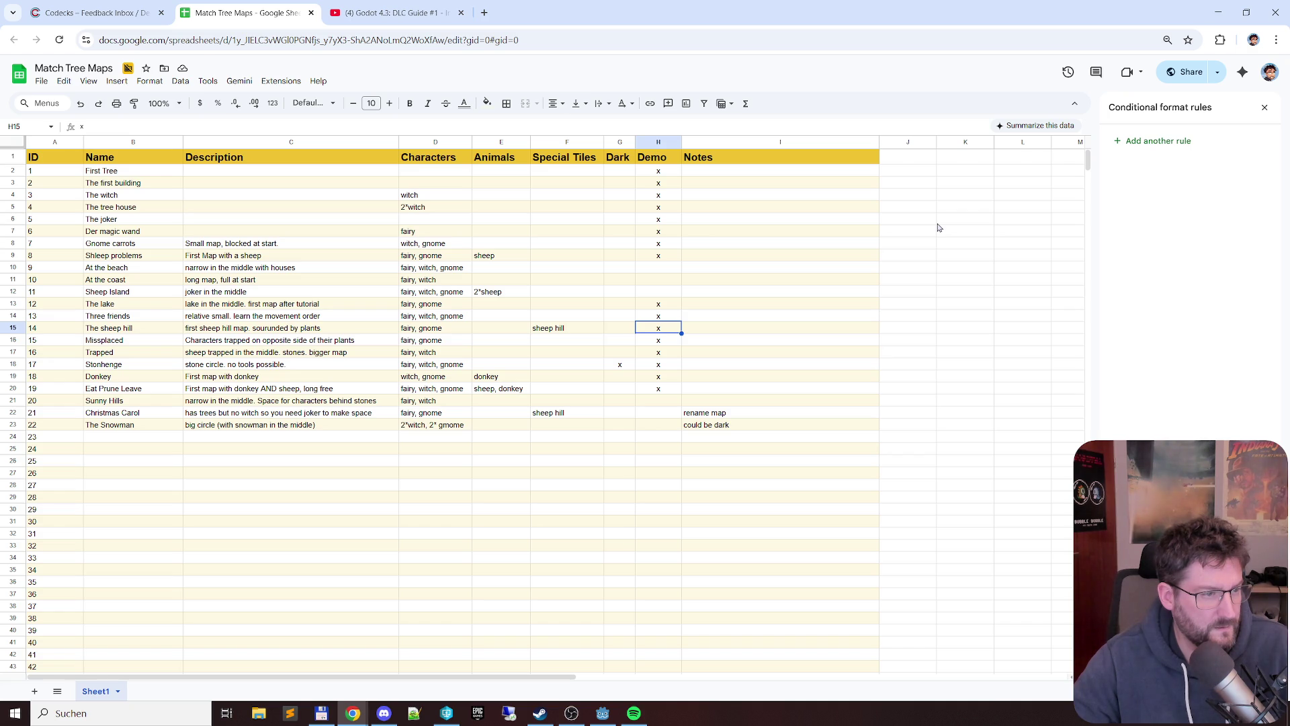
key(alt+Tab)
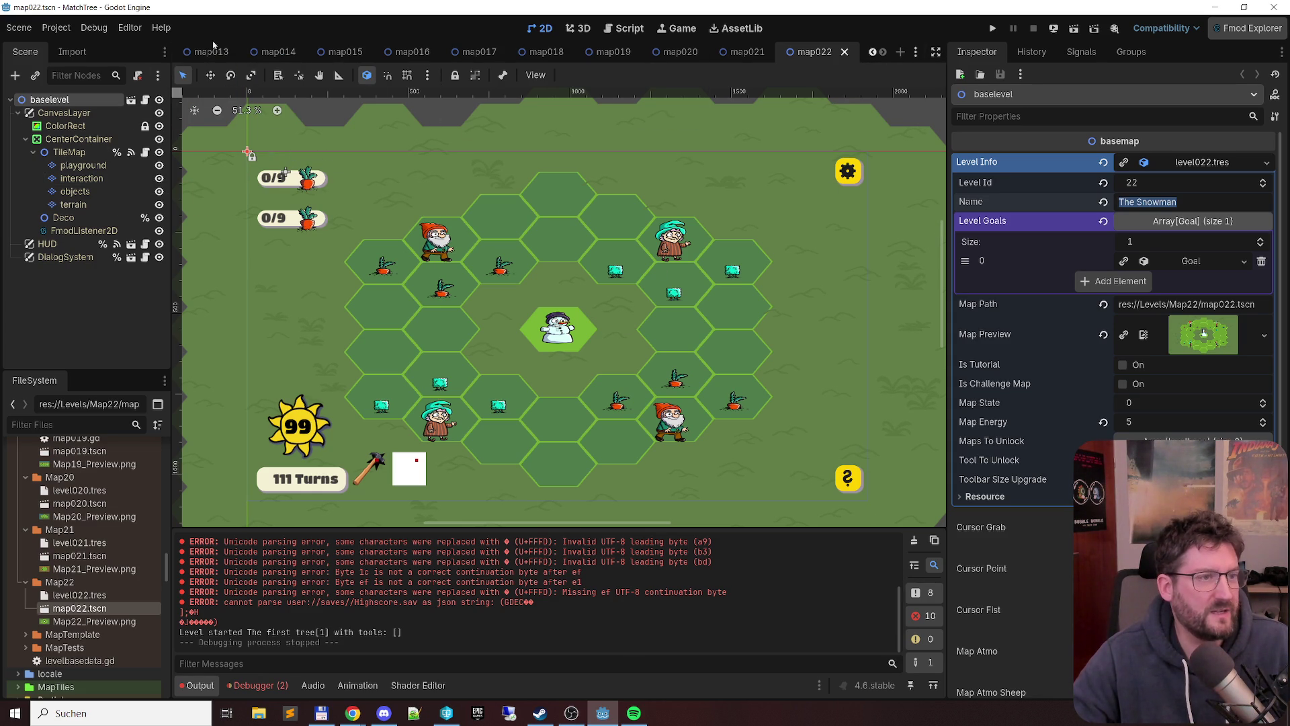
- Scroll the scene tabs back and open the NewWorld world map scene, shifting its view up and right
click(876, 53)
click(875, 53)
click(875, 52)
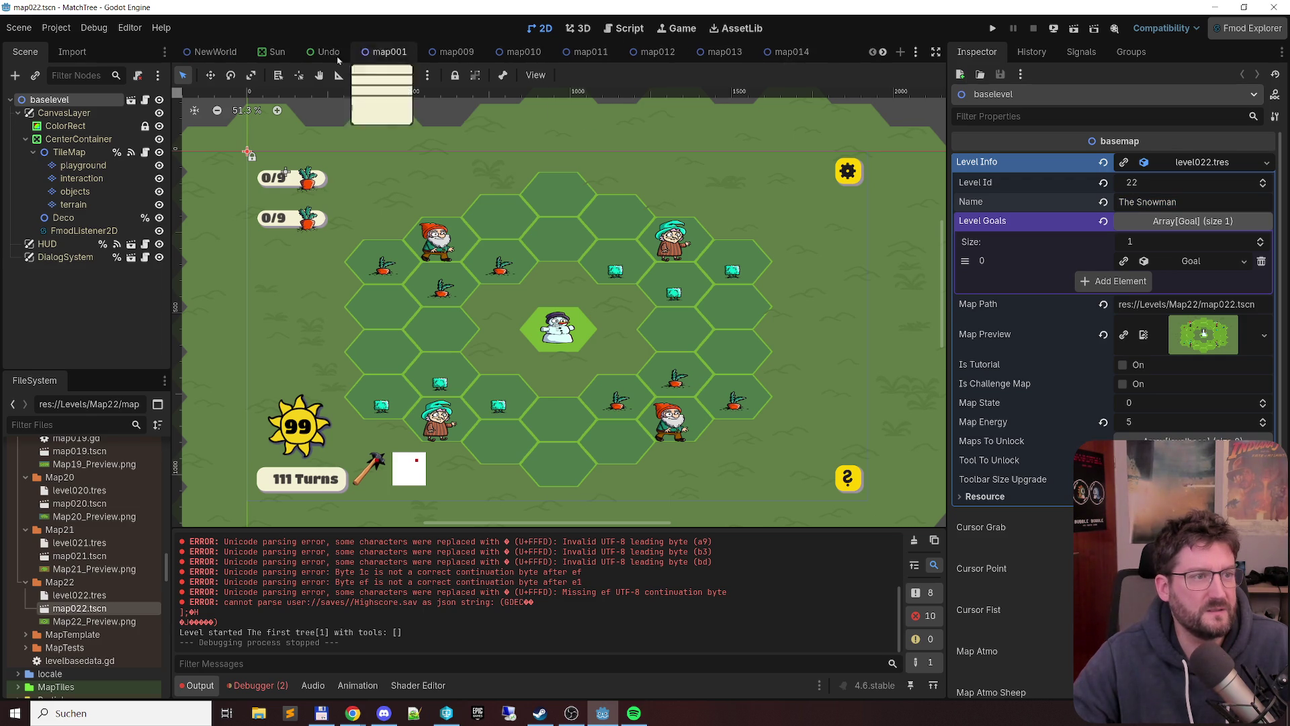
click(215, 52)
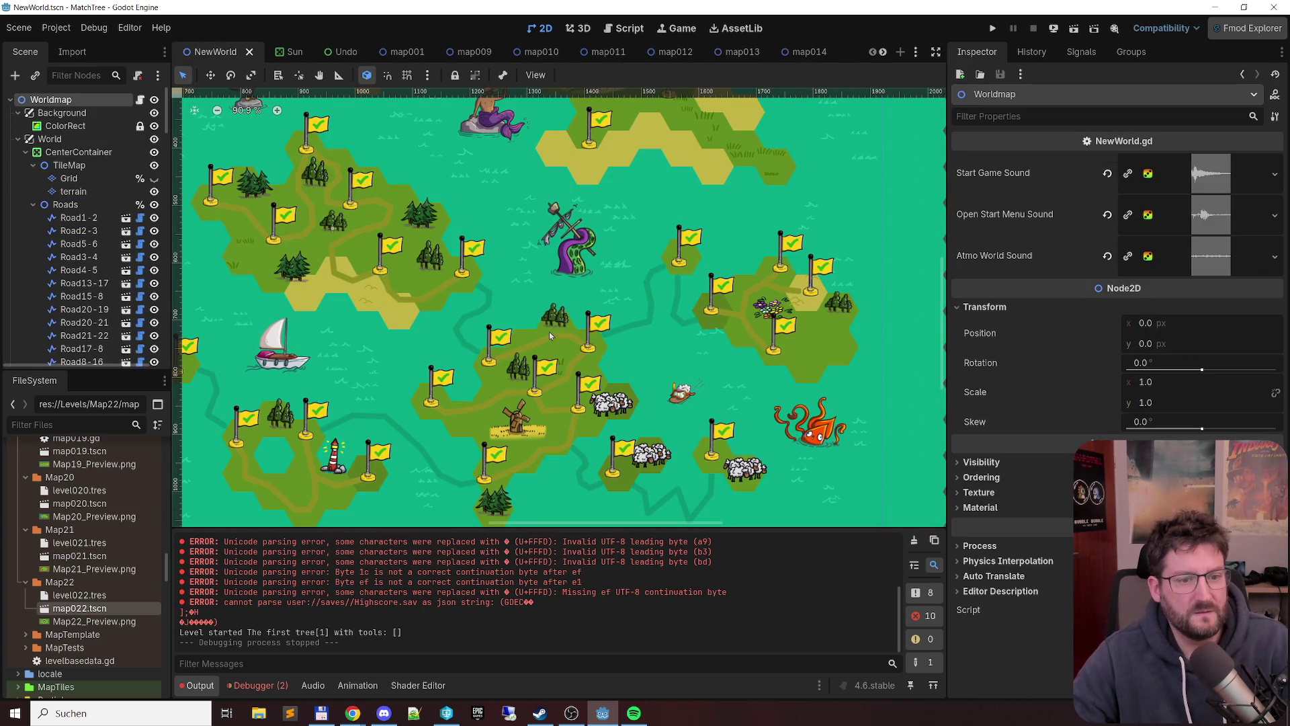
drag(622, 371, 677, 325)
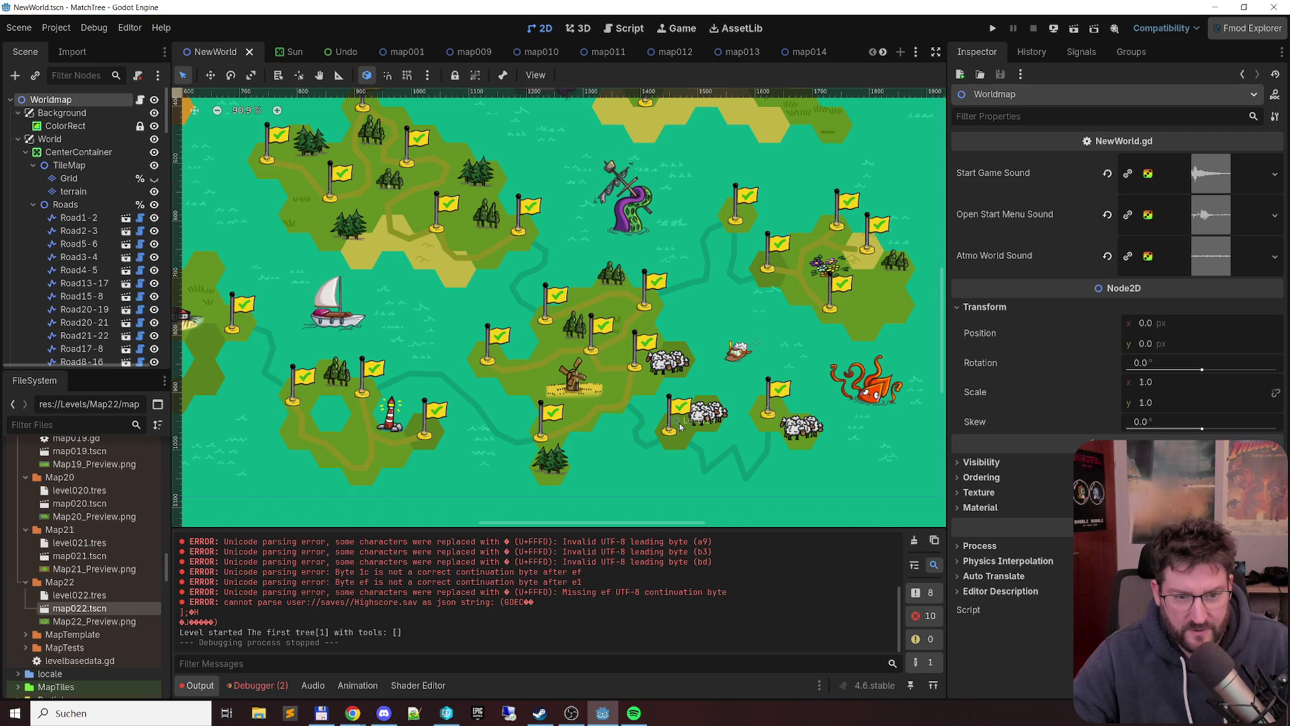
- Check Eat Prune Leave and The sheep hill IDs in the sheet, then select the Level8 Shleep problems flag
key(alt+Tab)
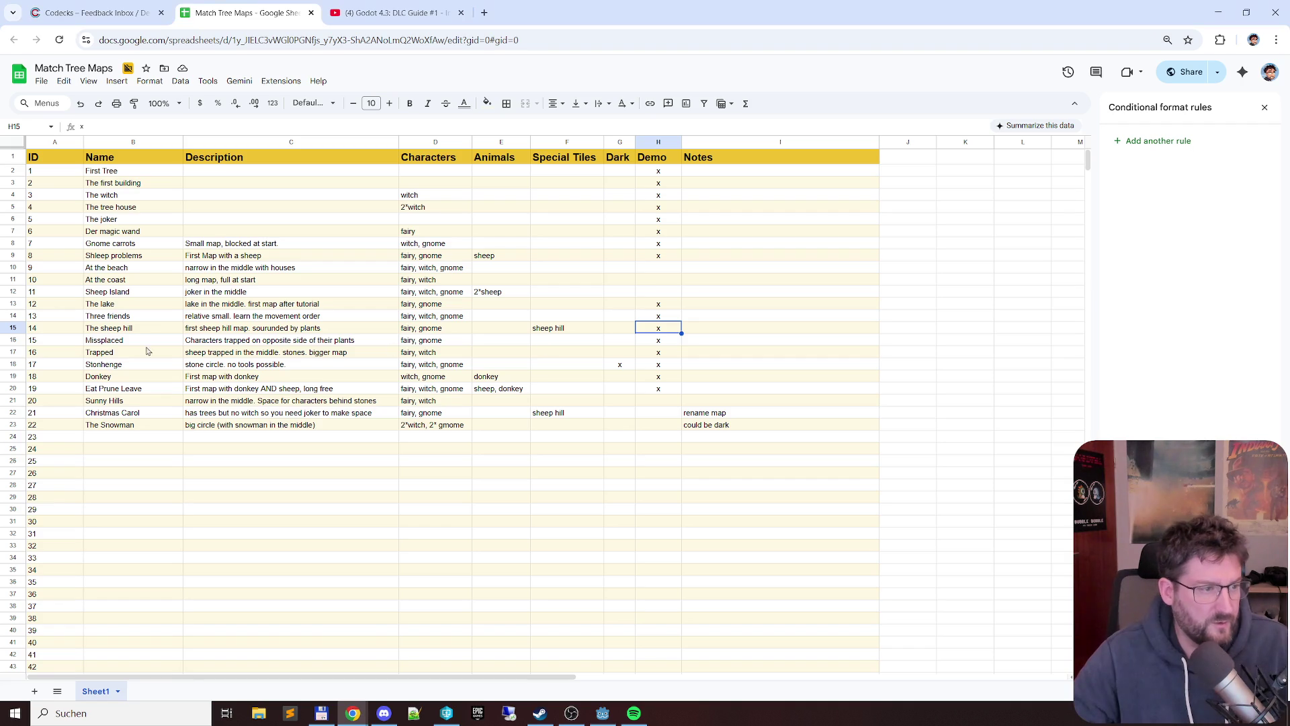
click(97, 387)
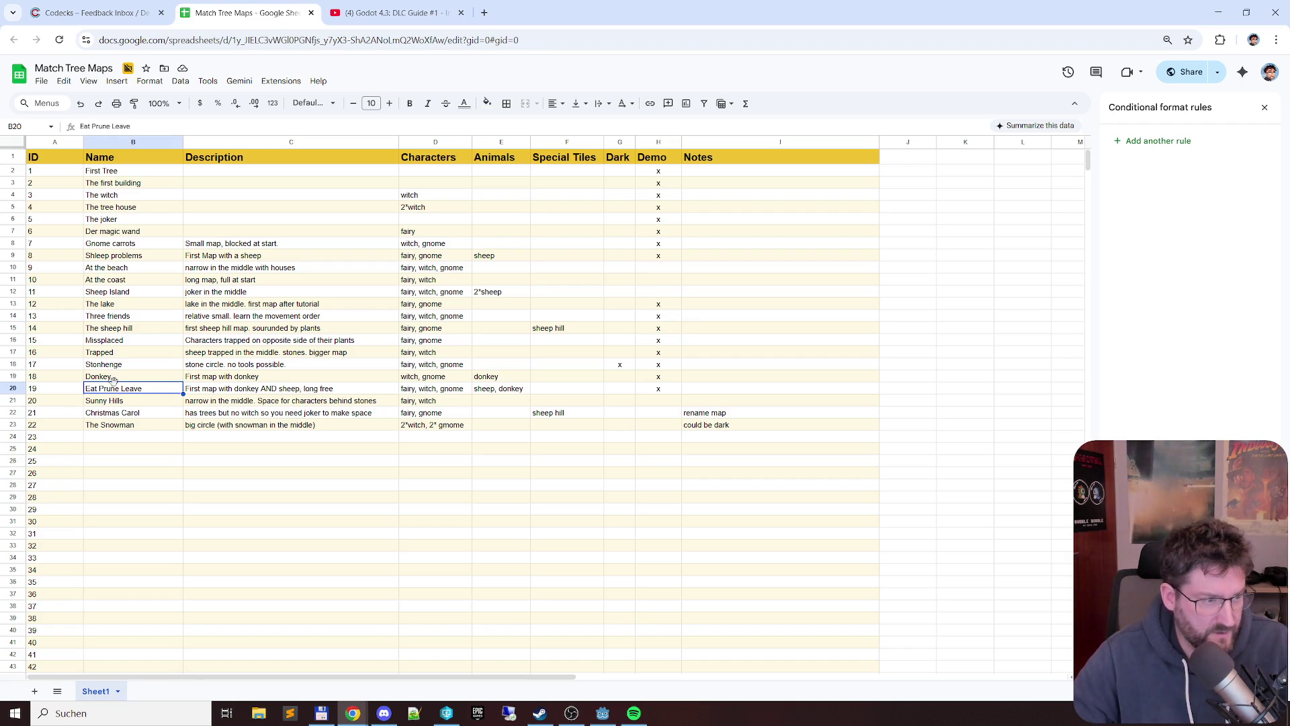
click(49, 326)
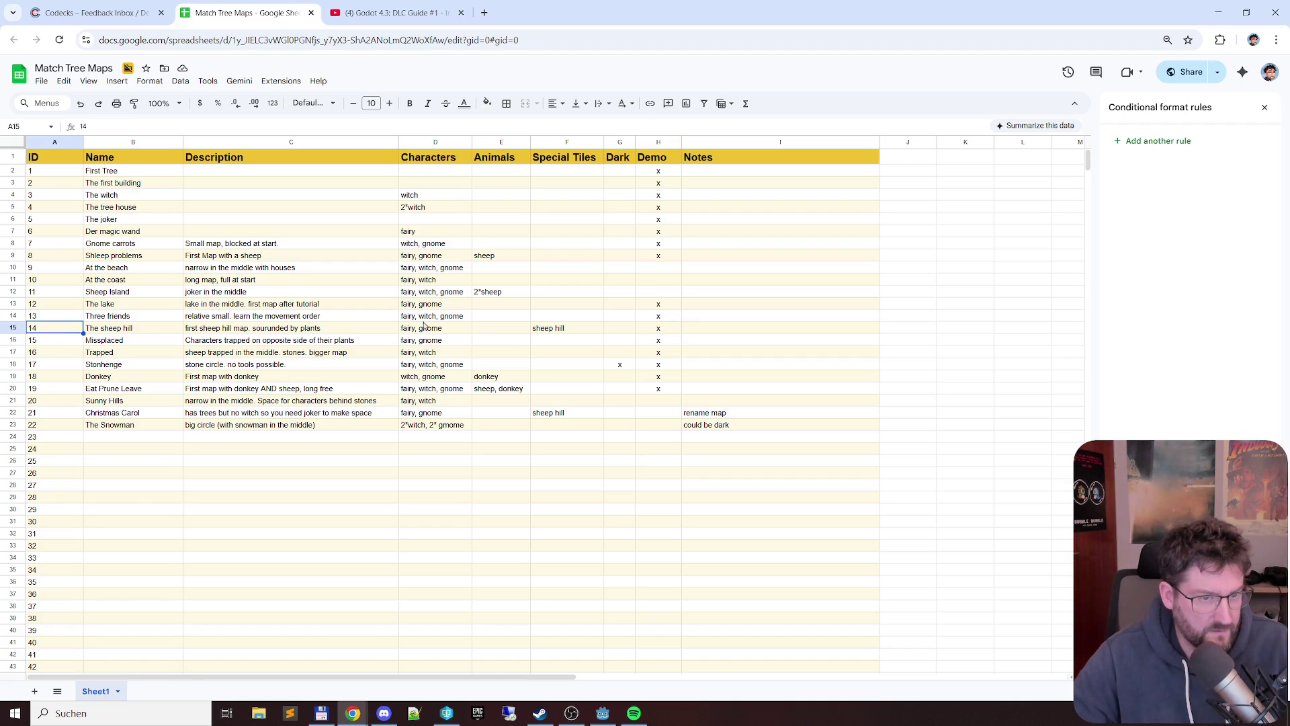
key(alt+Tab)
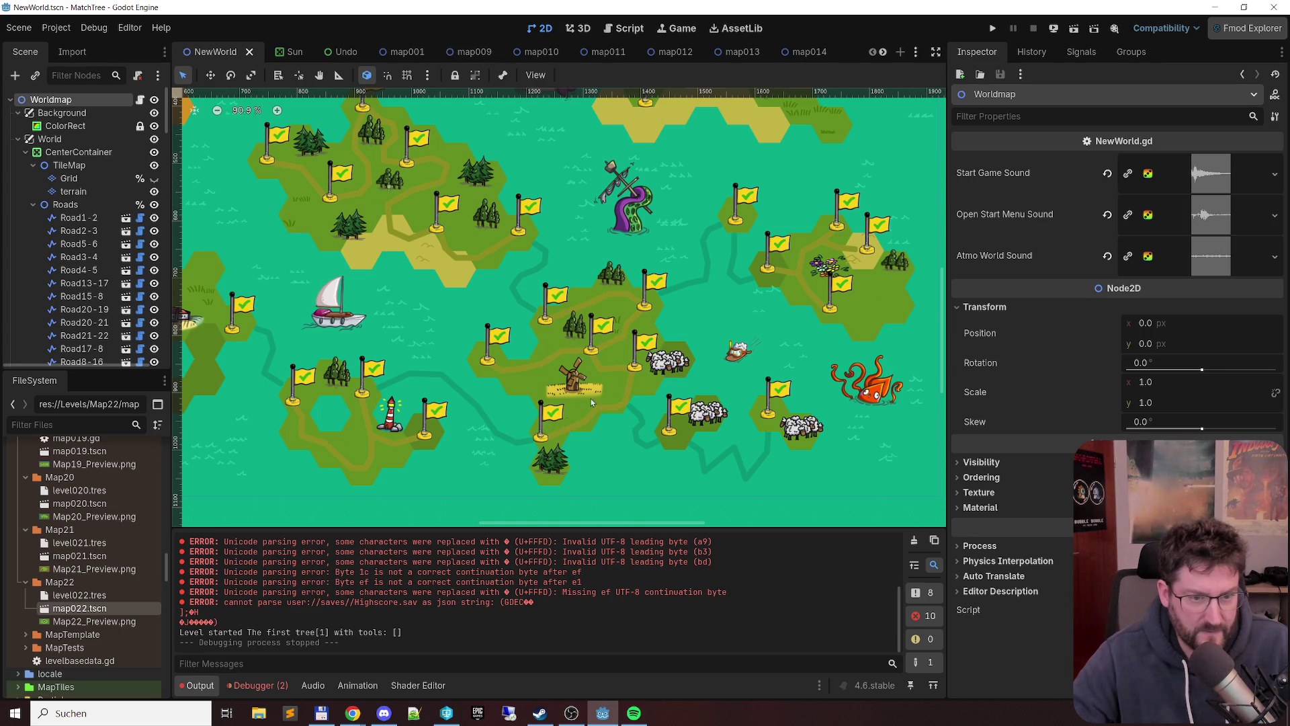
scroll(641, 358, up, 3)
scroll(642, 359, up, 3)
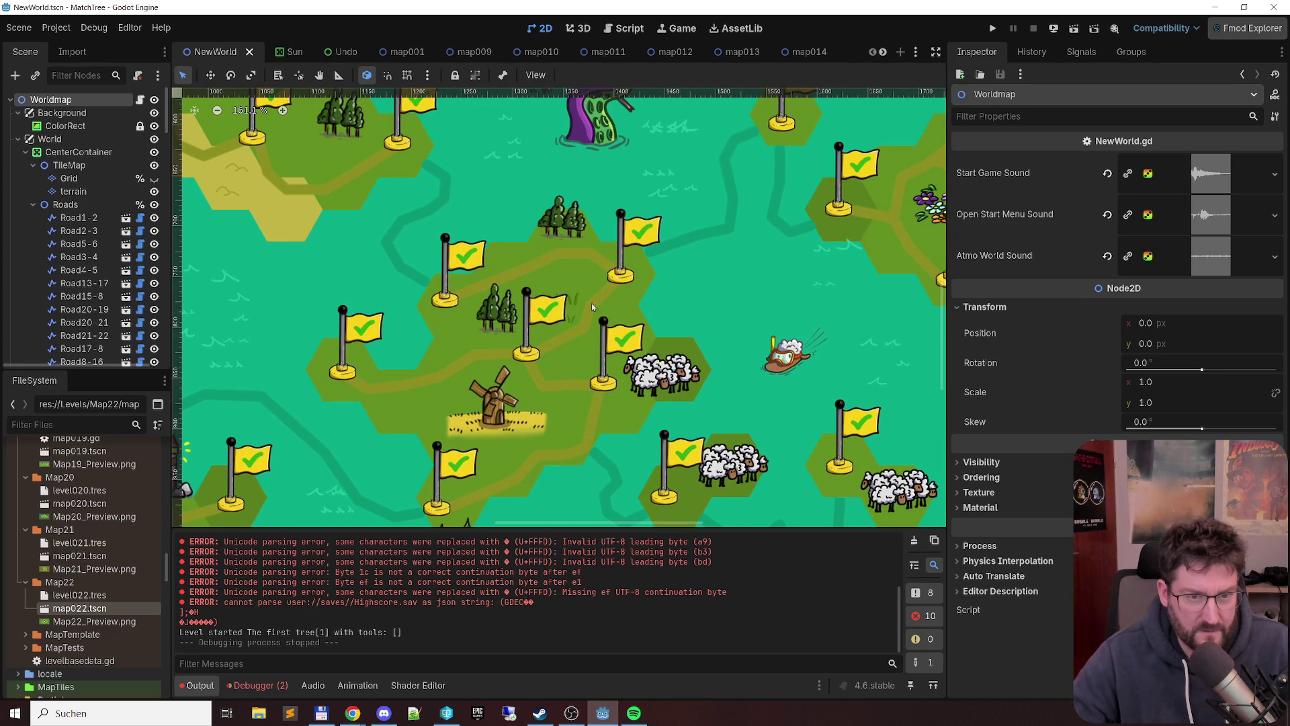
click(601, 381)
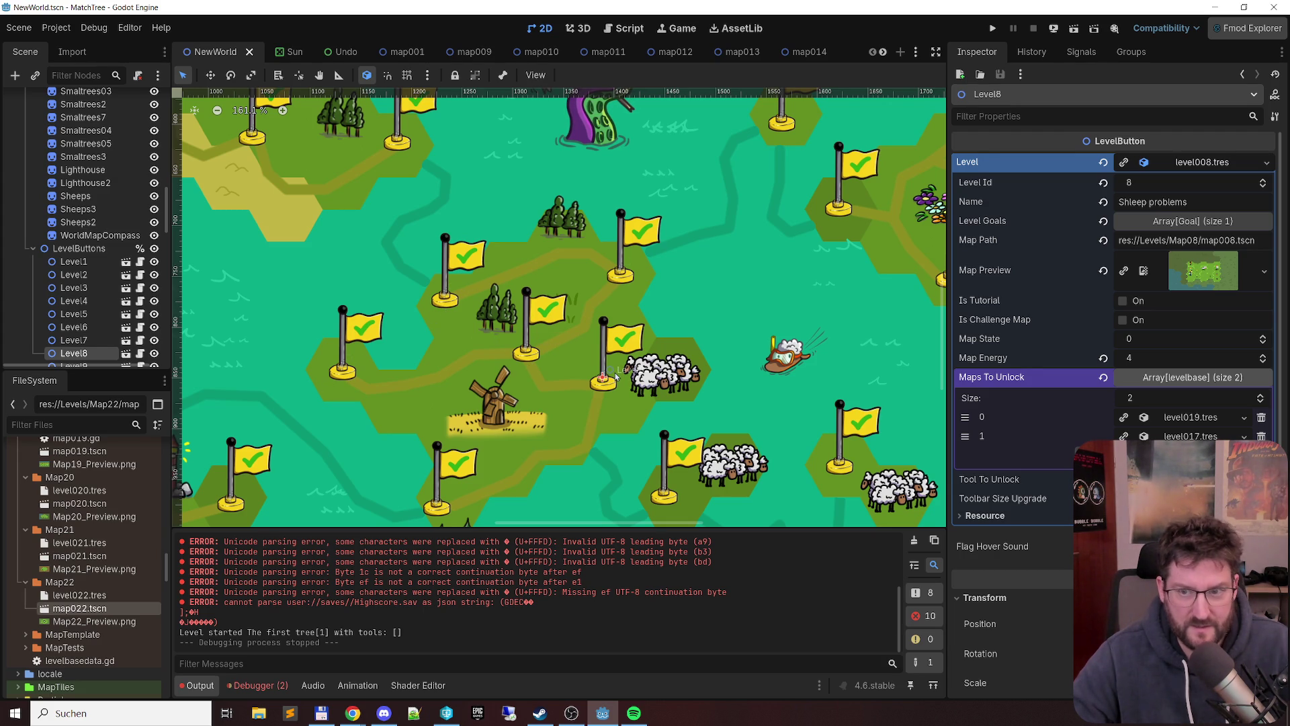
- Select the Missplaced level flag in Godot and check The lake, Three friends and The sheep hill rows in the spreadsheet
click(525, 356)
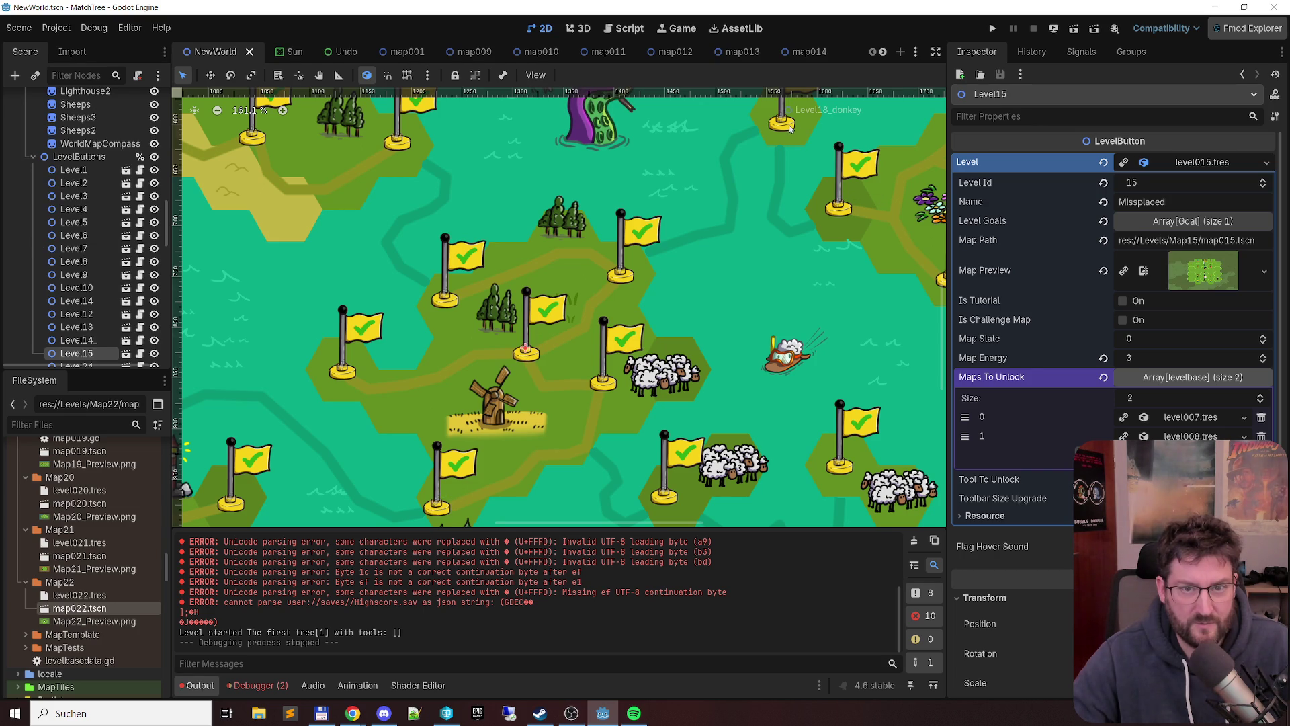
key(alt+Tab)
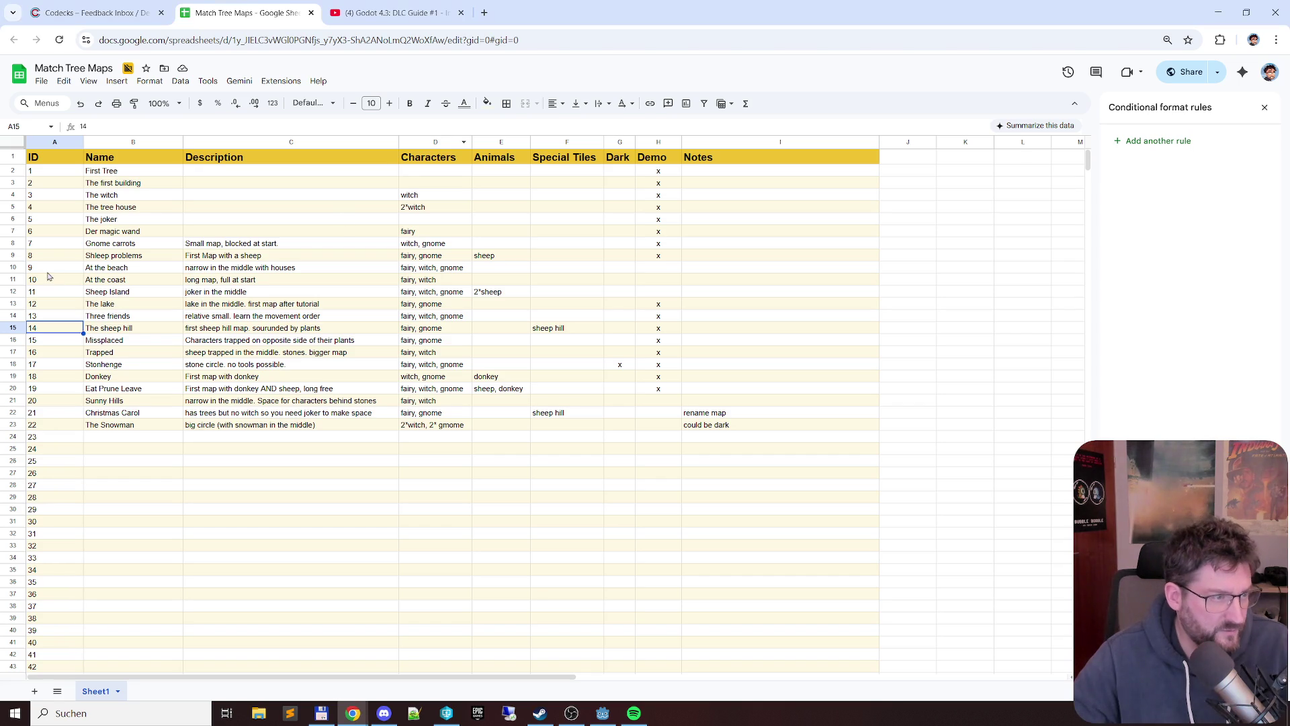
click(56, 303)
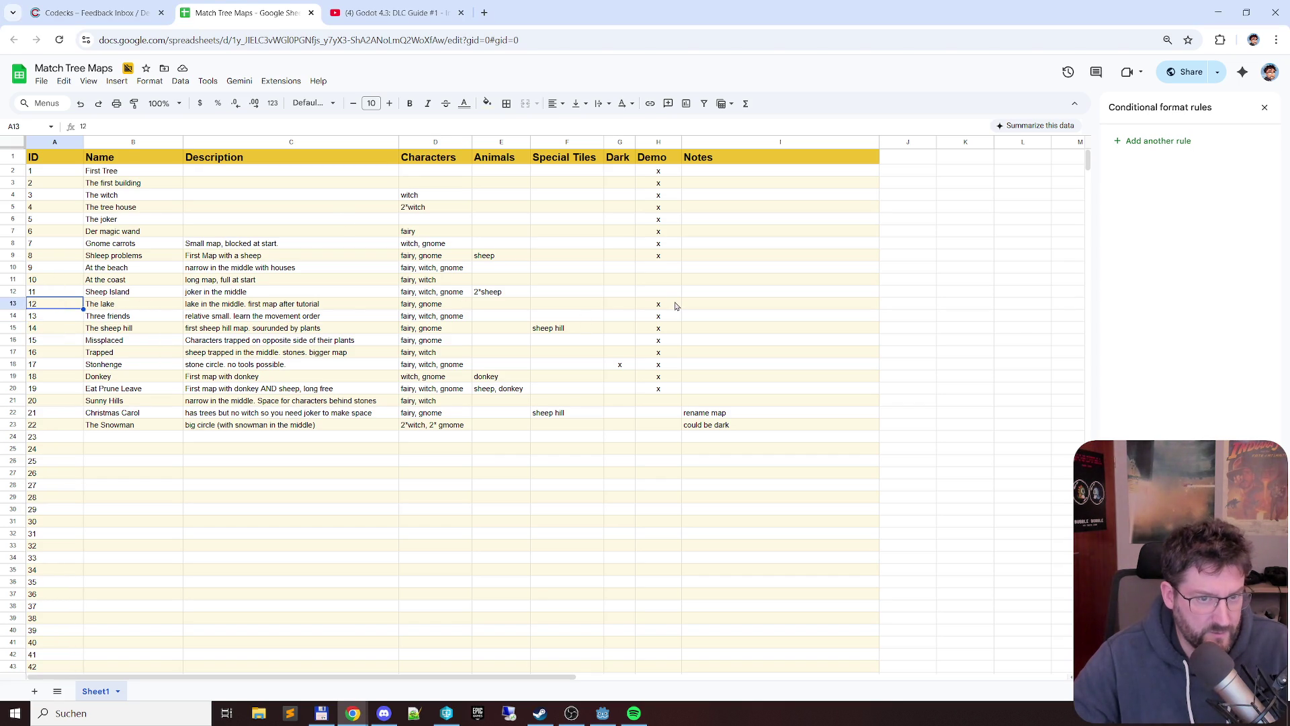
click(658, 316)
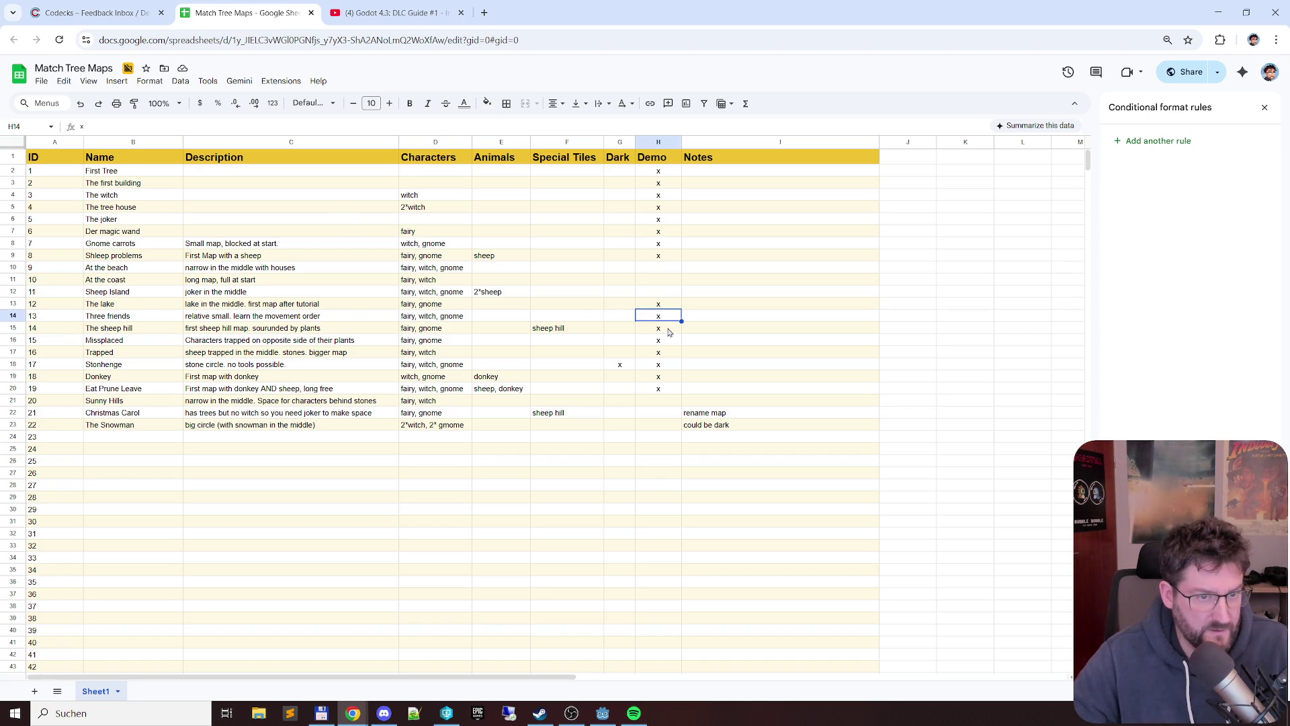
click(662, 329)
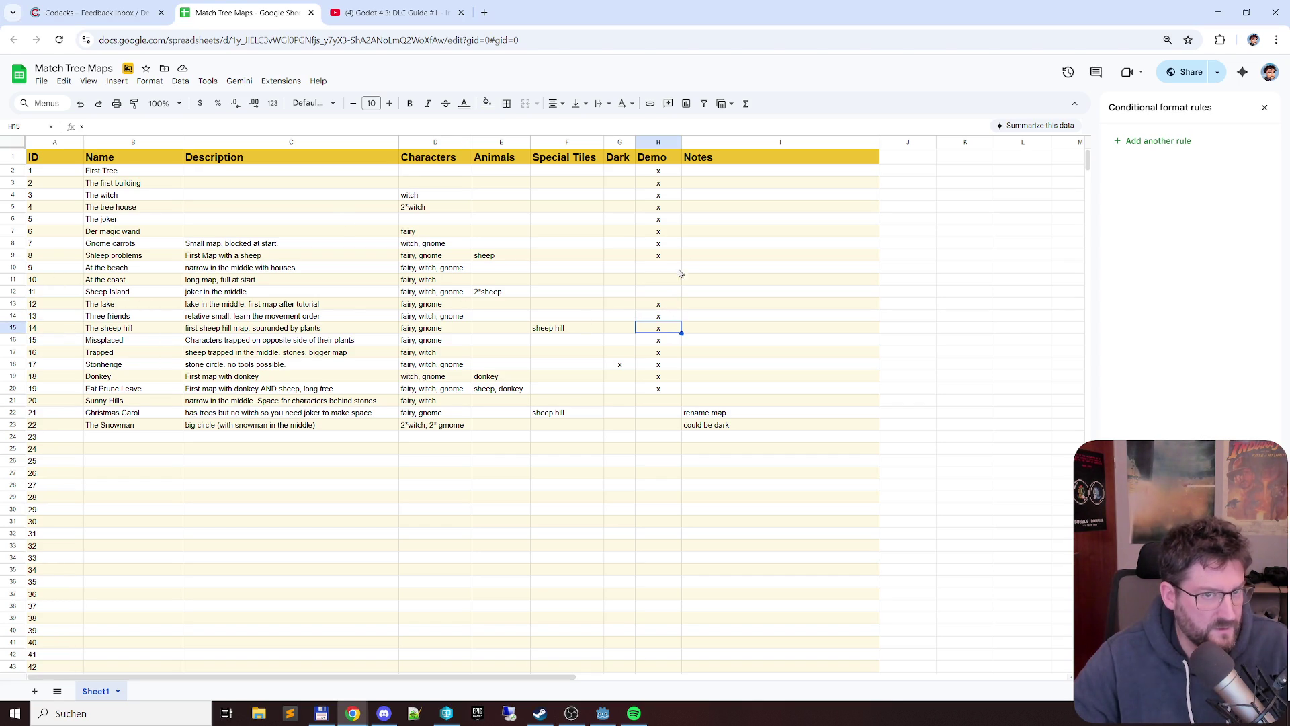
key(alt+Tab)
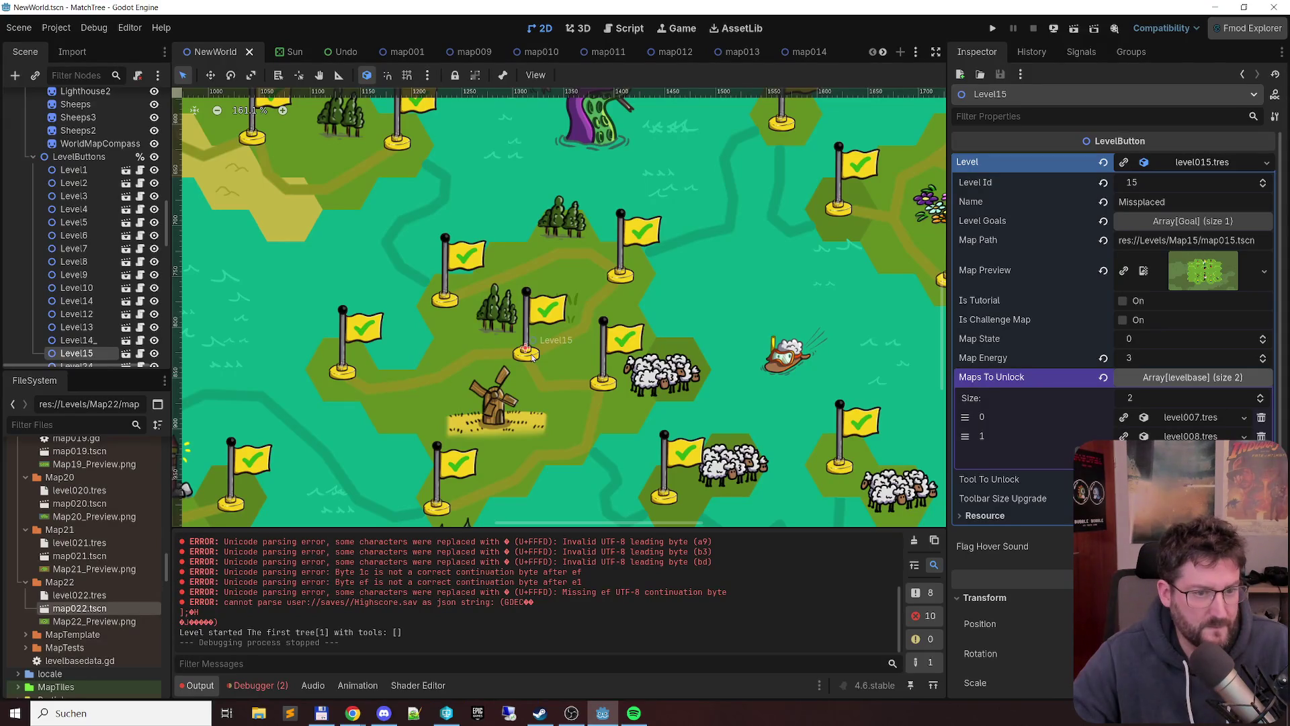
key(alt+Tab)
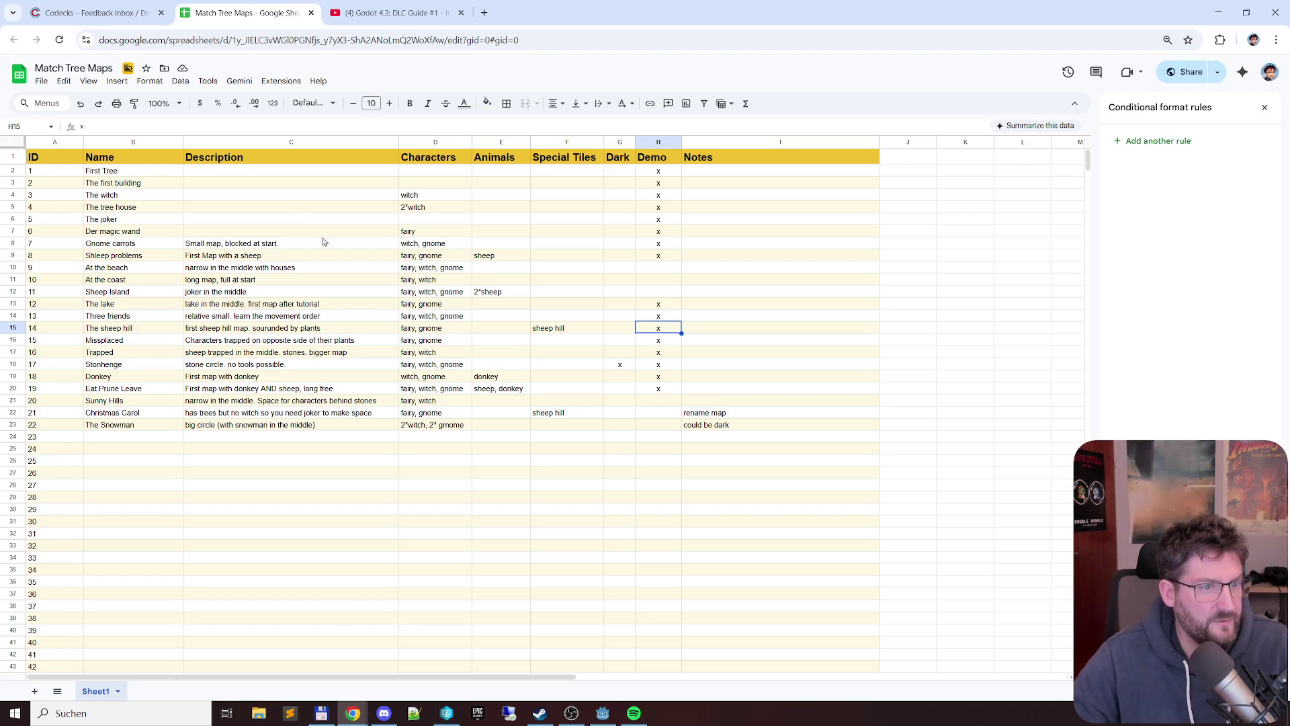
- Review The tree house, Der magic wand and Gnome carrots rows, pan the Godot world map, and return to the spreadsheet
click(146, 208)
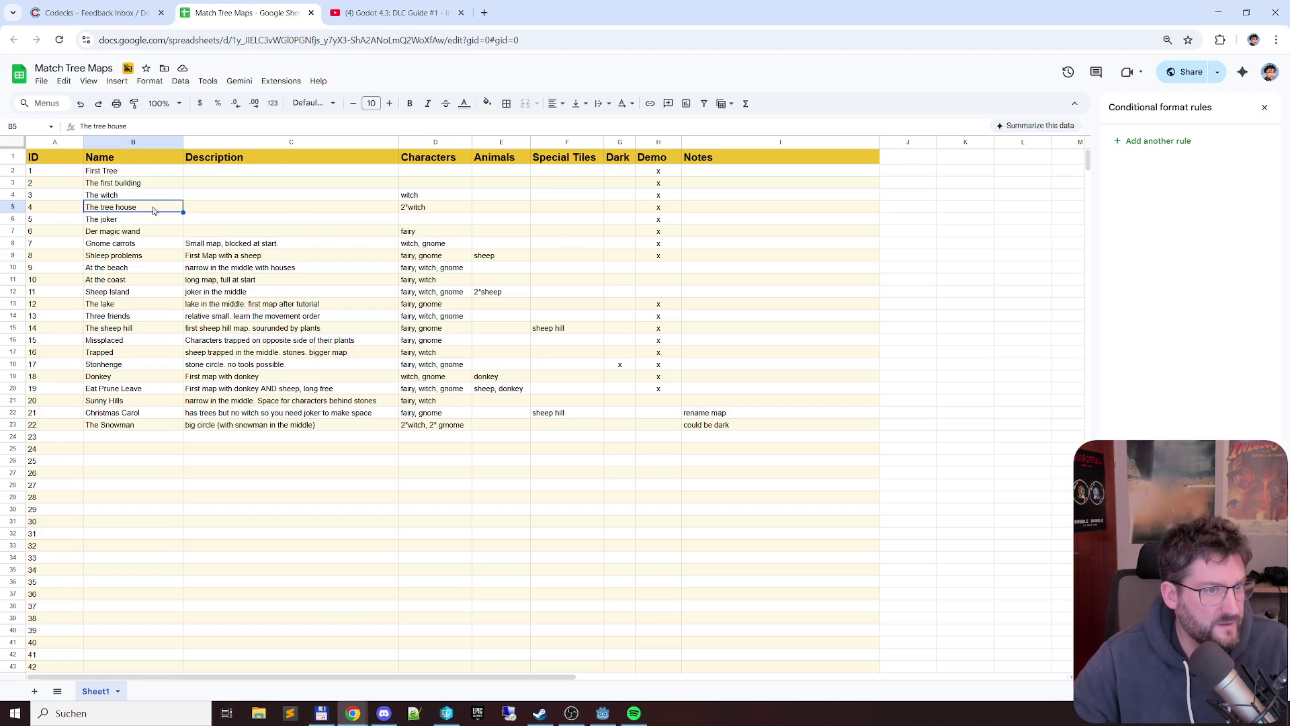
click(155, 232)
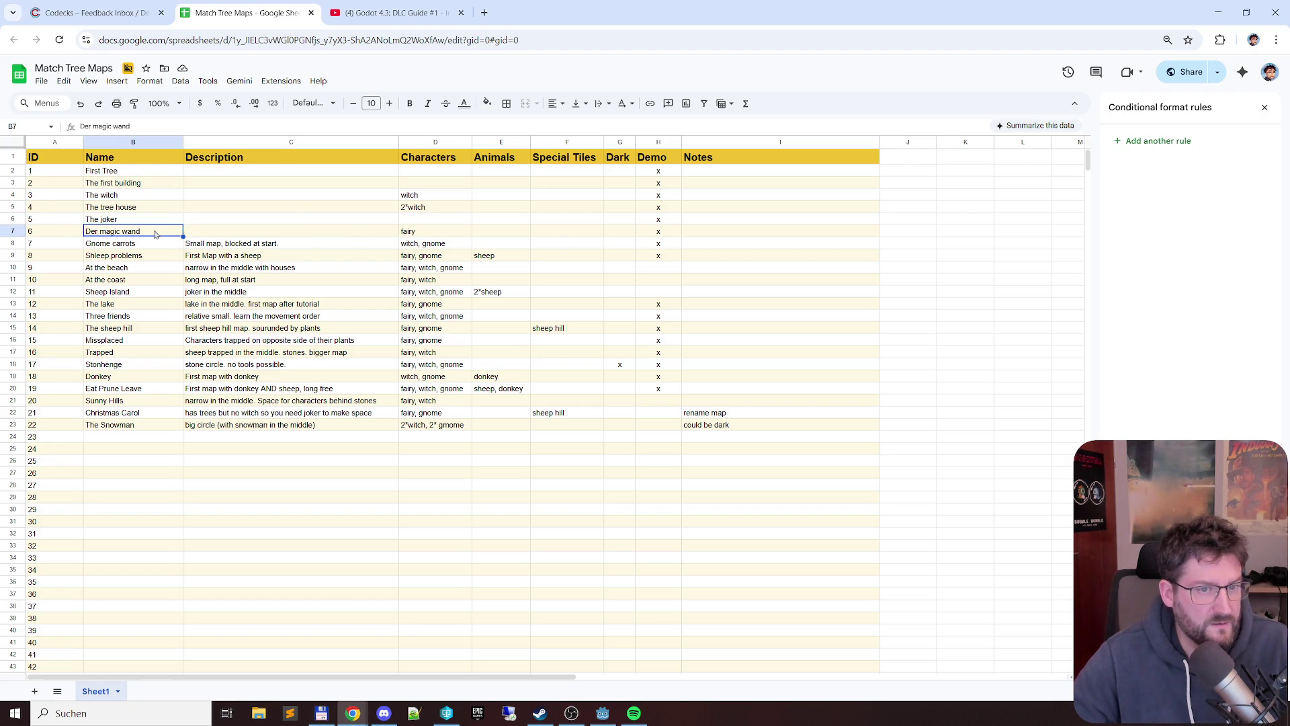
click(158, 246)
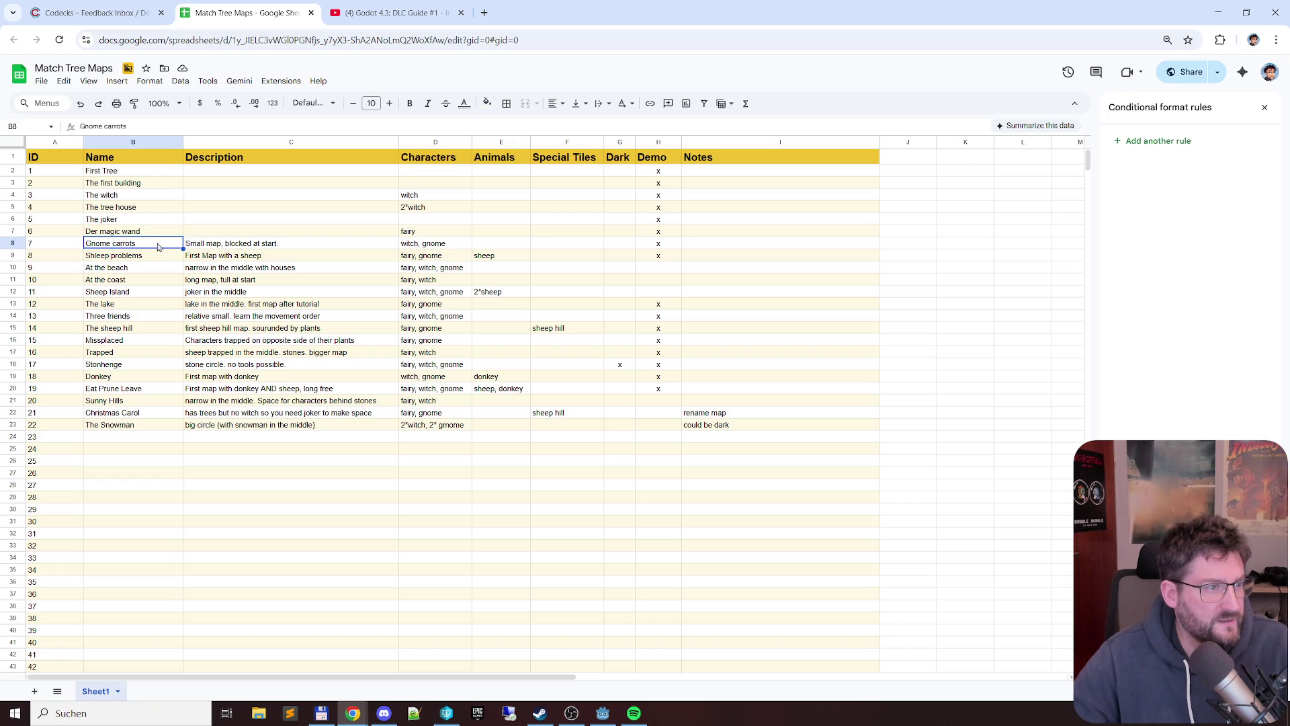
key(alt+Tab)
drag(504, 354, 413, 197)
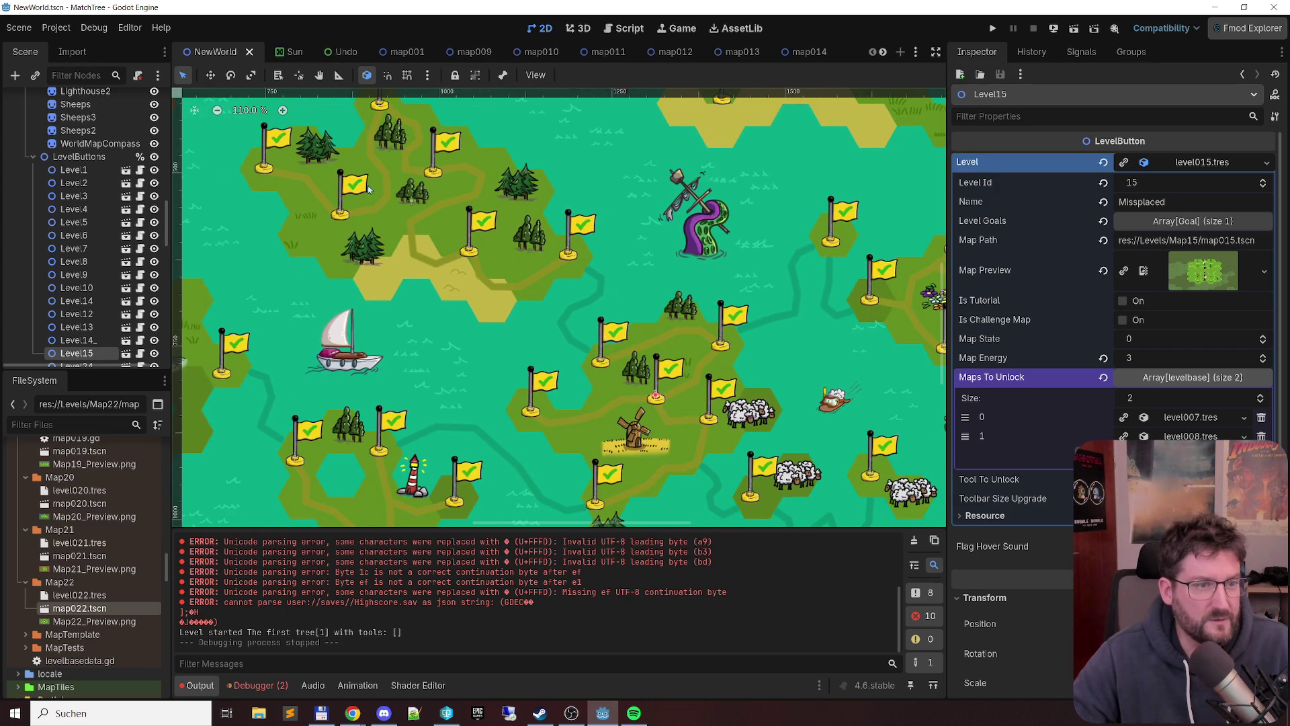
drag(378, 111, 350, 209)
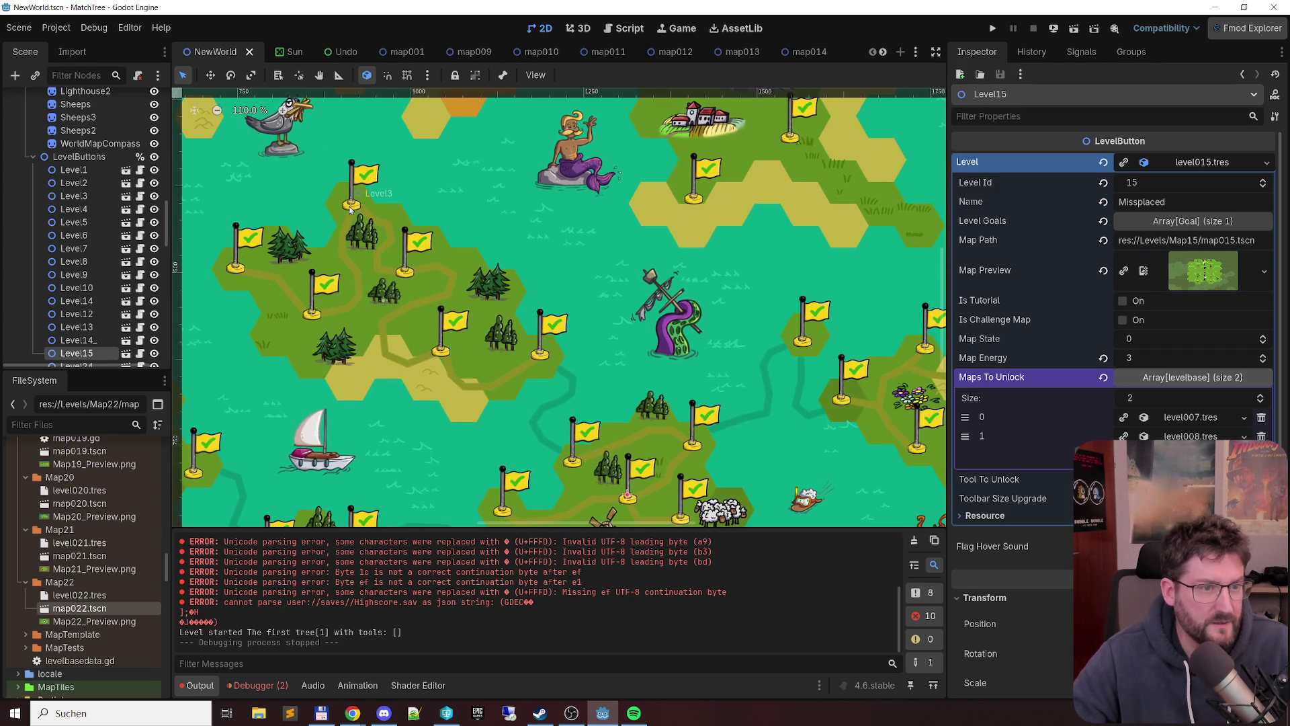
drag(608, 357, 618, 206)
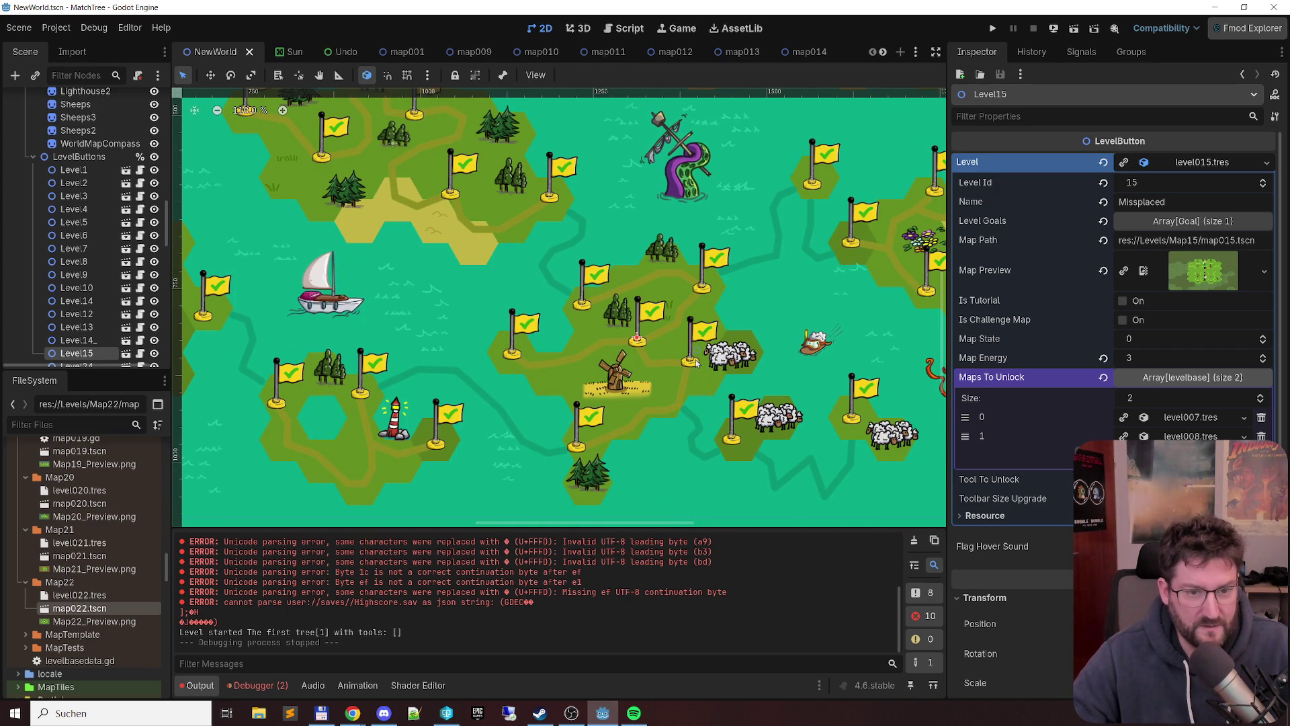
key(alt+Tab)
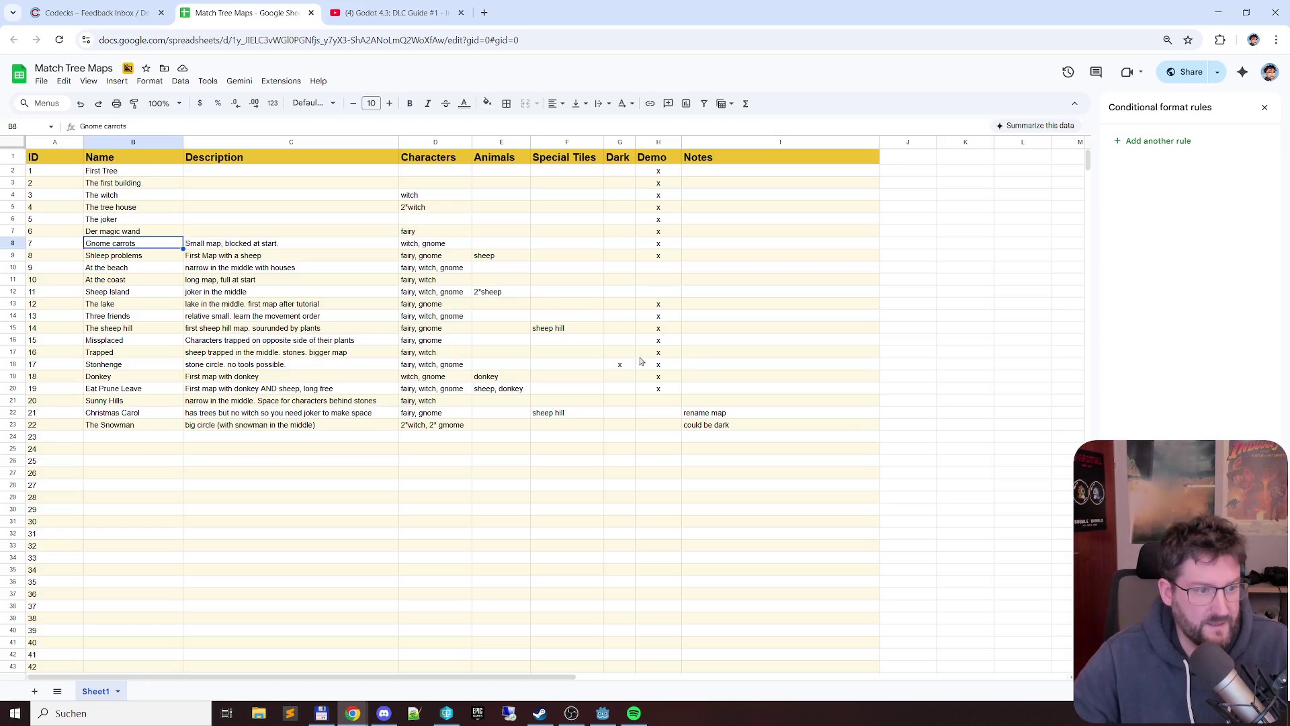
- Cross-check Shleep problems, The lake, Three friends and The sheep hill against the Level14 flag in Godot
click(126, 256)
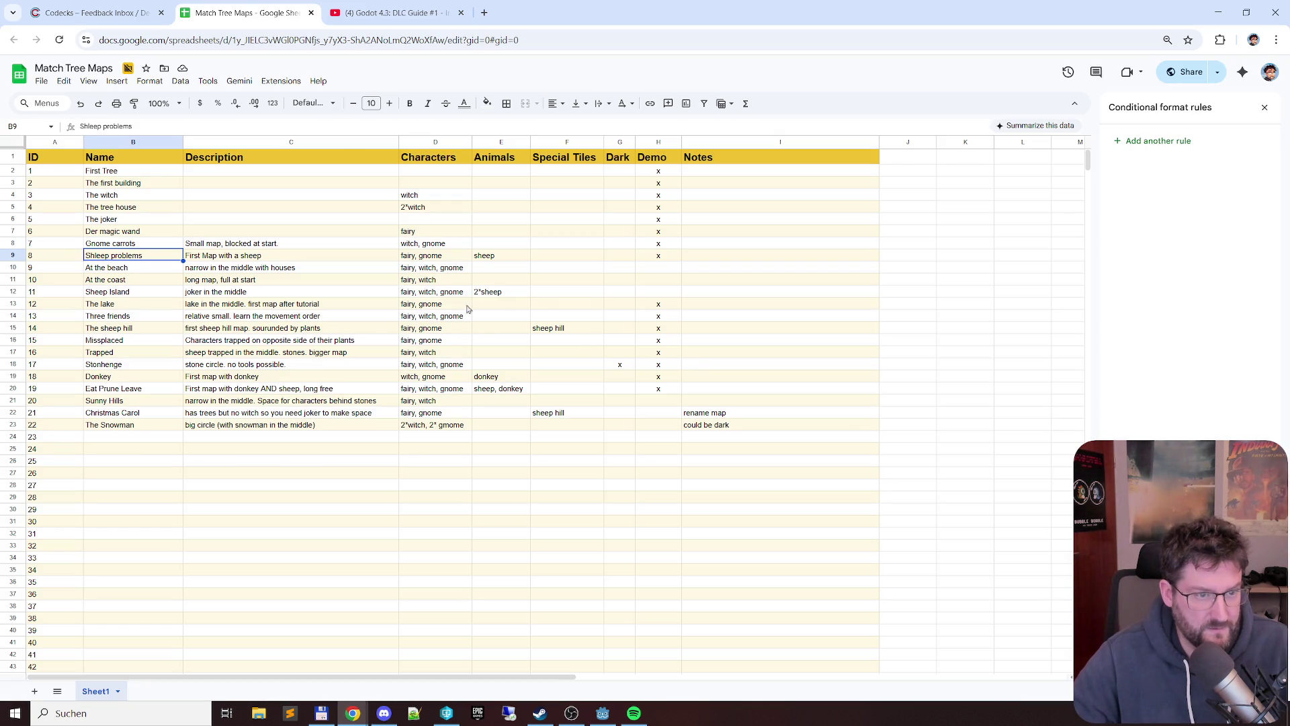
click(122, 304)
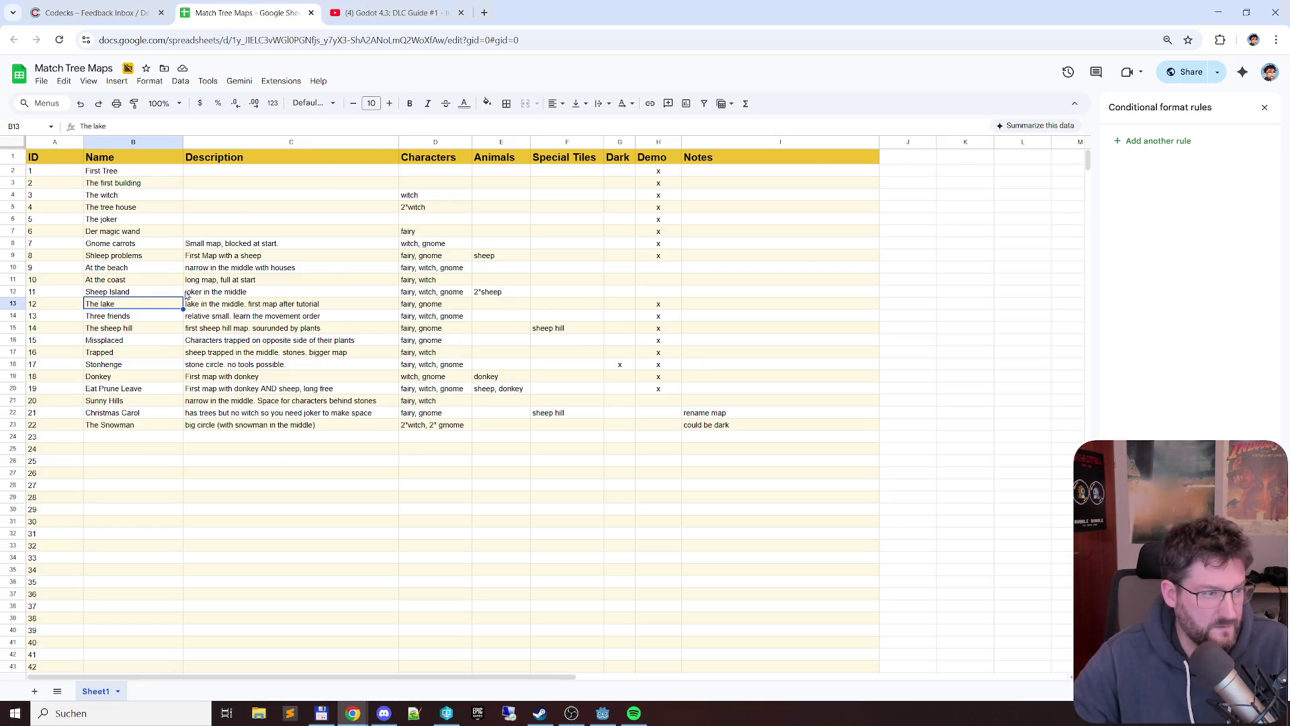
key(alt+Tab)
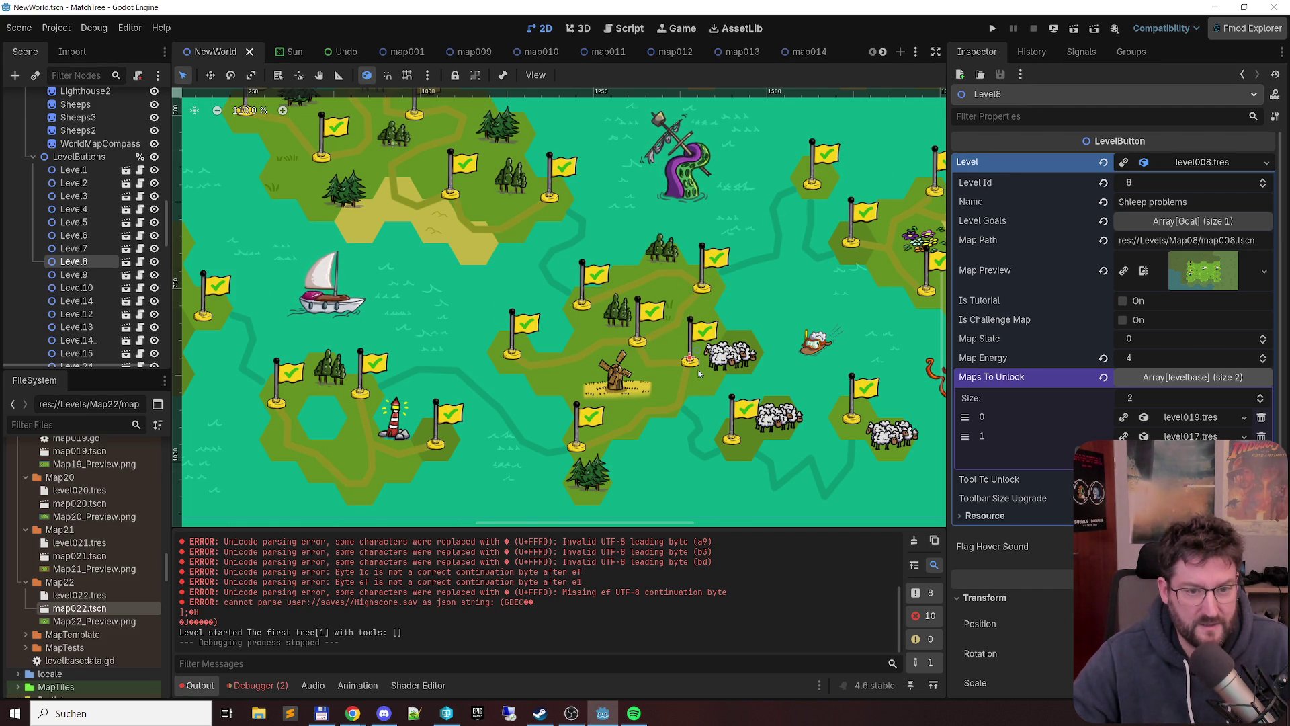
key(alt+Tab)
click(131, 316)
click(129, 330)
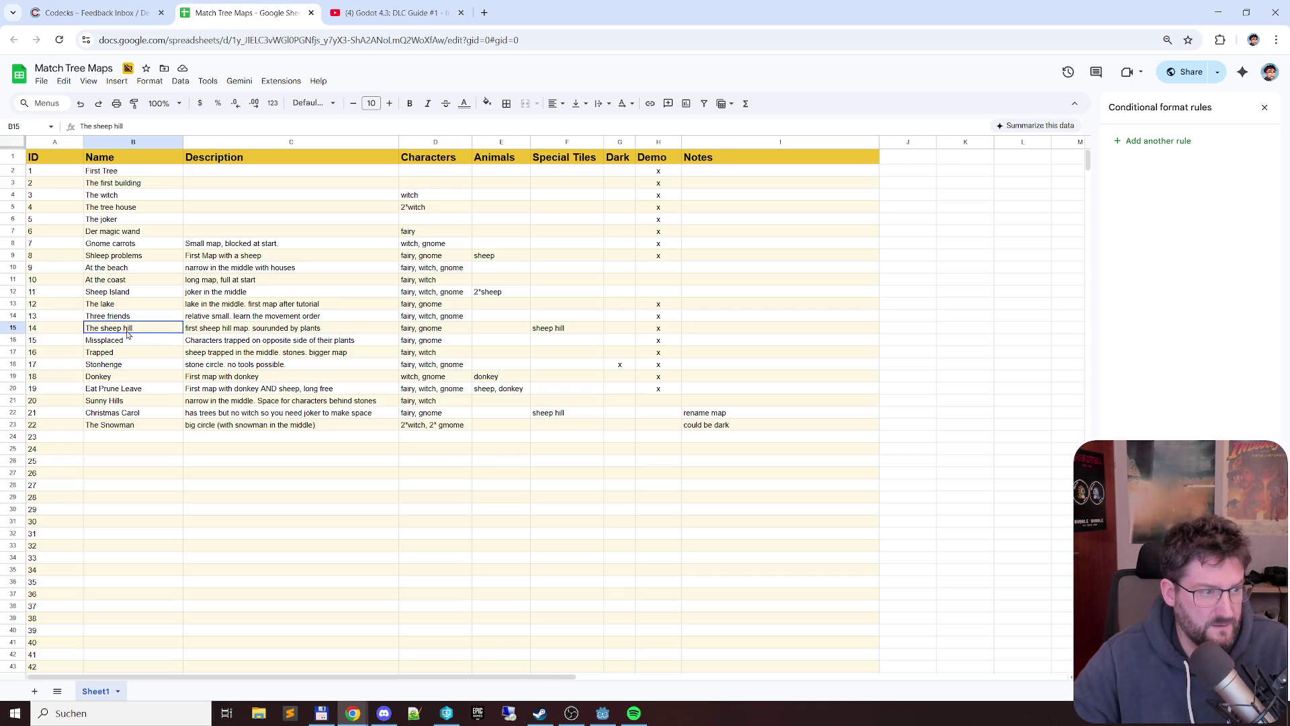
key(alt+Tab)
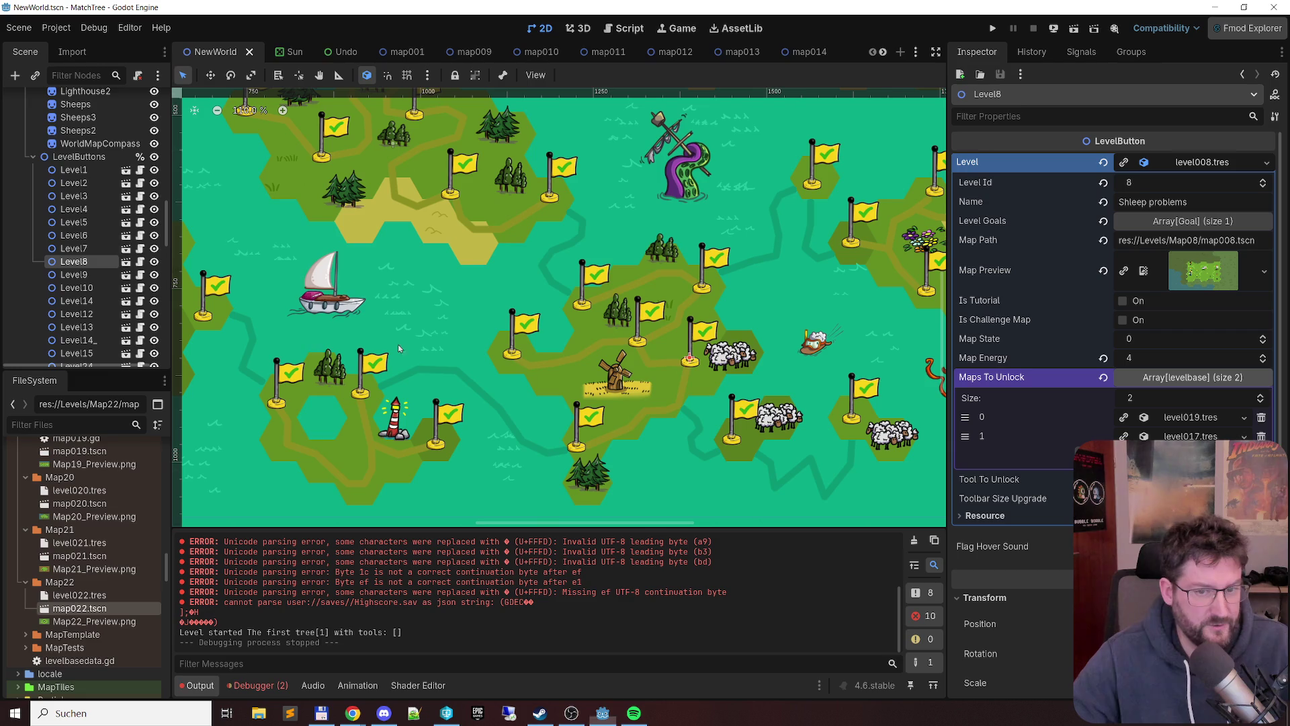
click(854, 423)
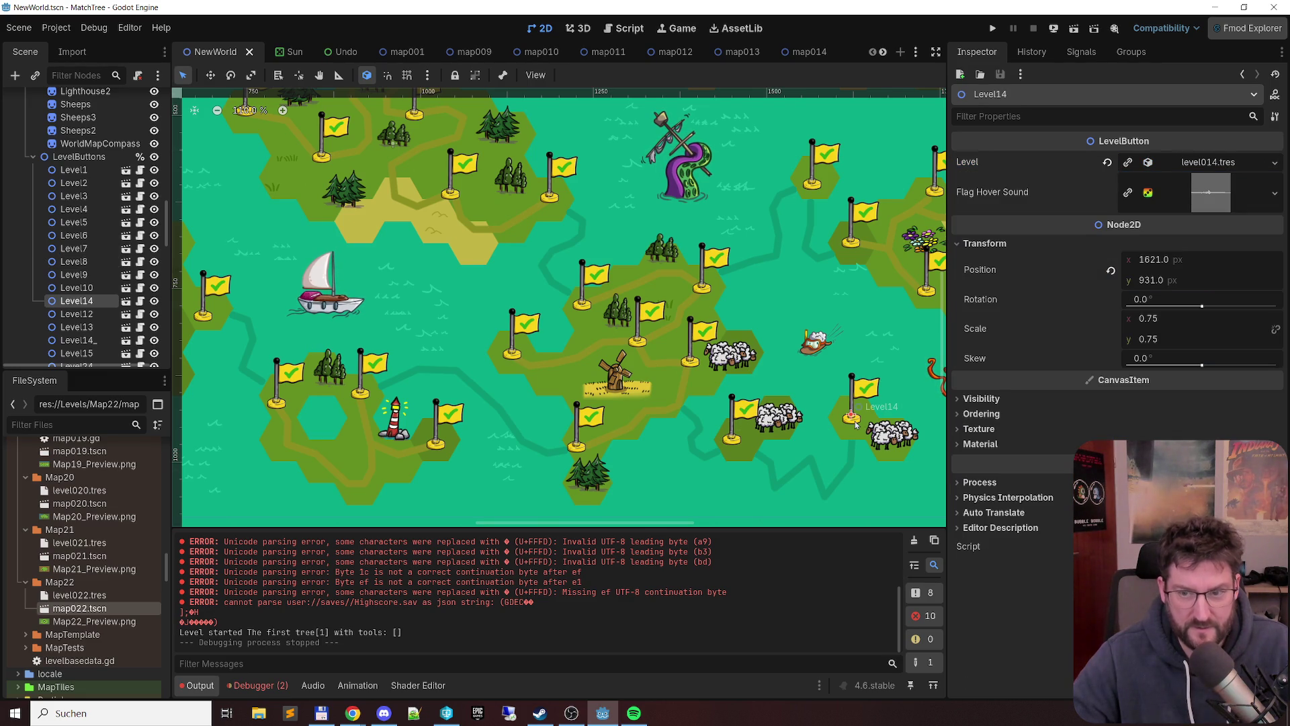
key(alt+Tab)
- Cross-check the Missplaced and Trapped entries against the Level15 and following flags on the Godot world map
click(131, 341)
key(alt+Tab)
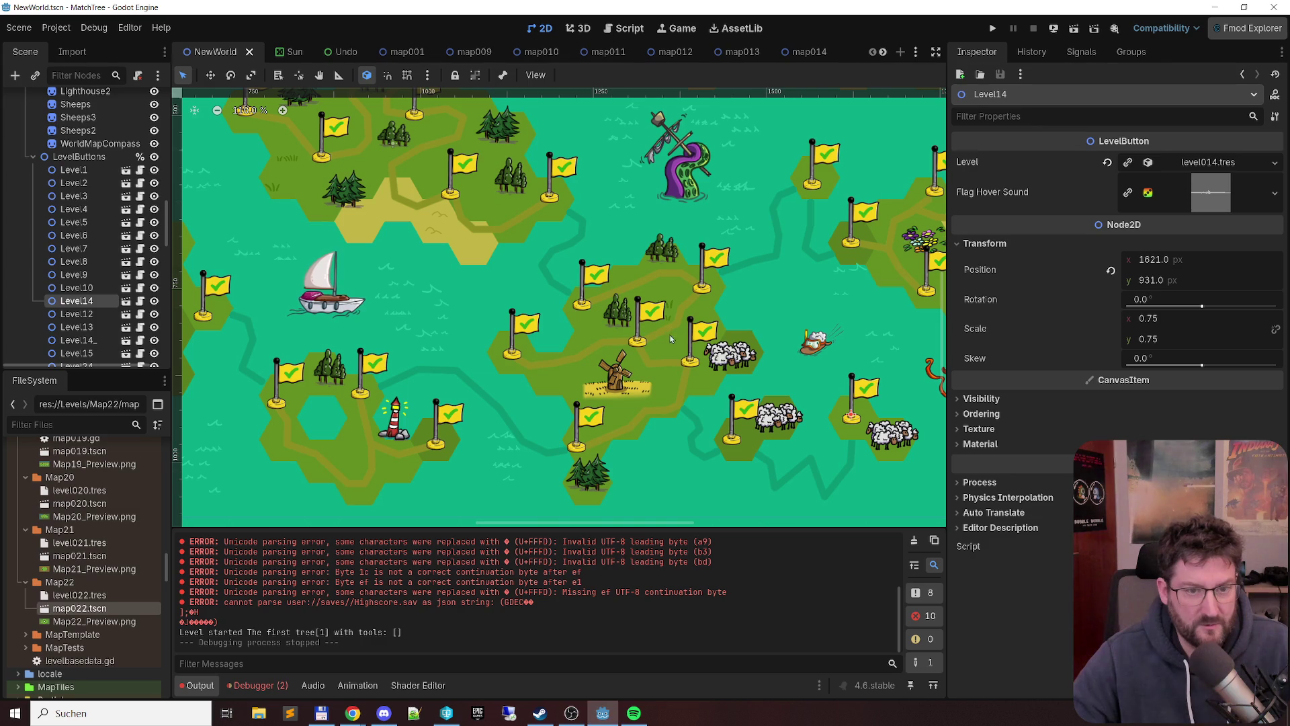
click(702, 291)
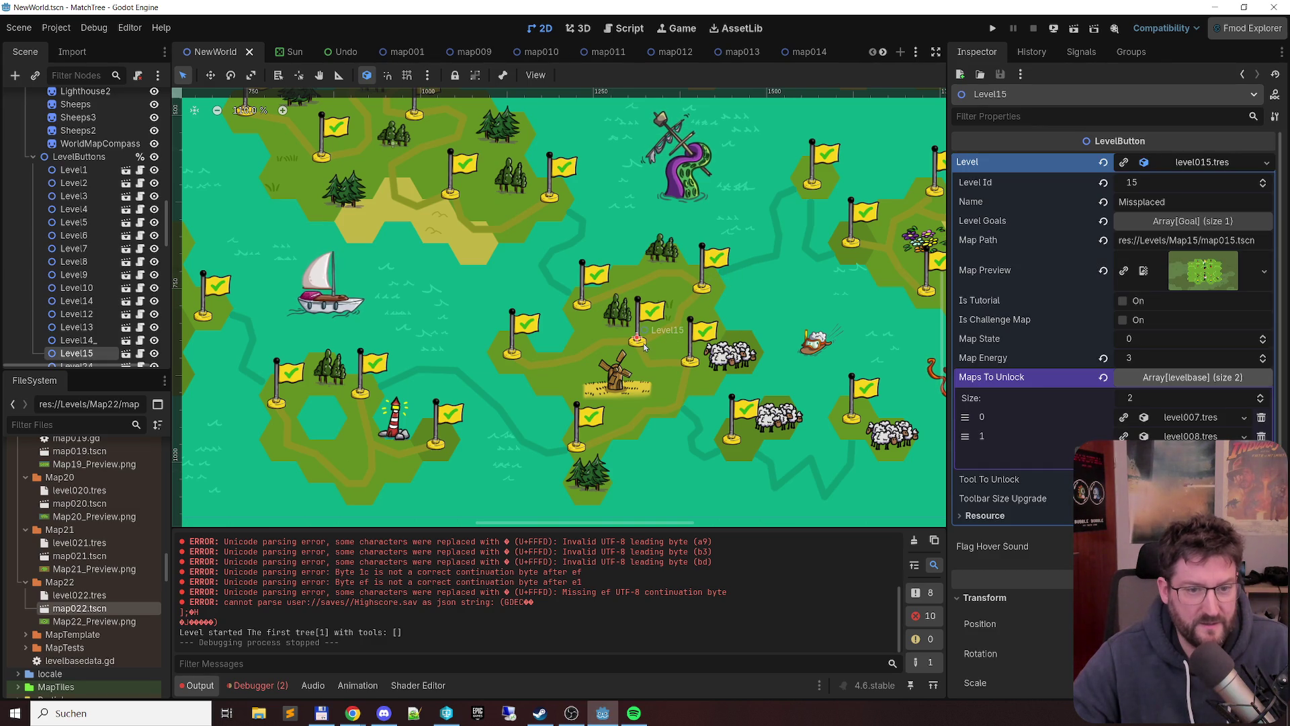
key(alt+Tab)
click(132, 353)
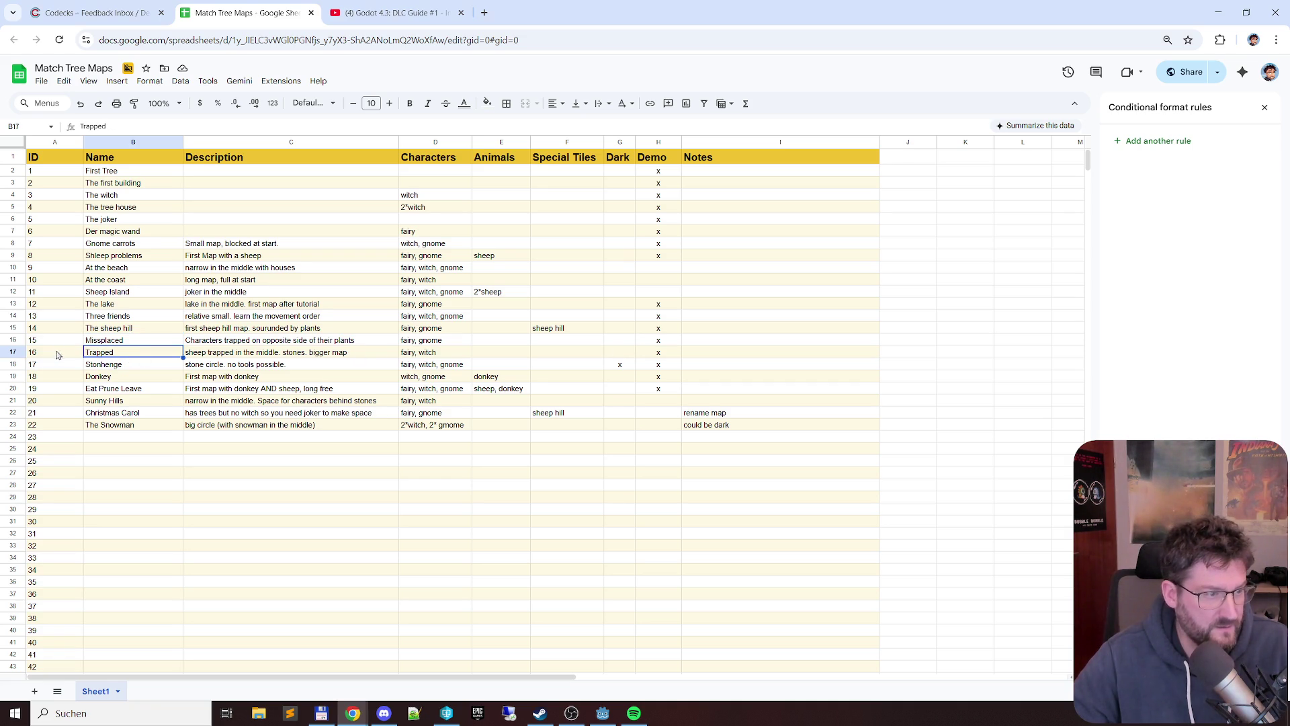
key(alt+Tab)
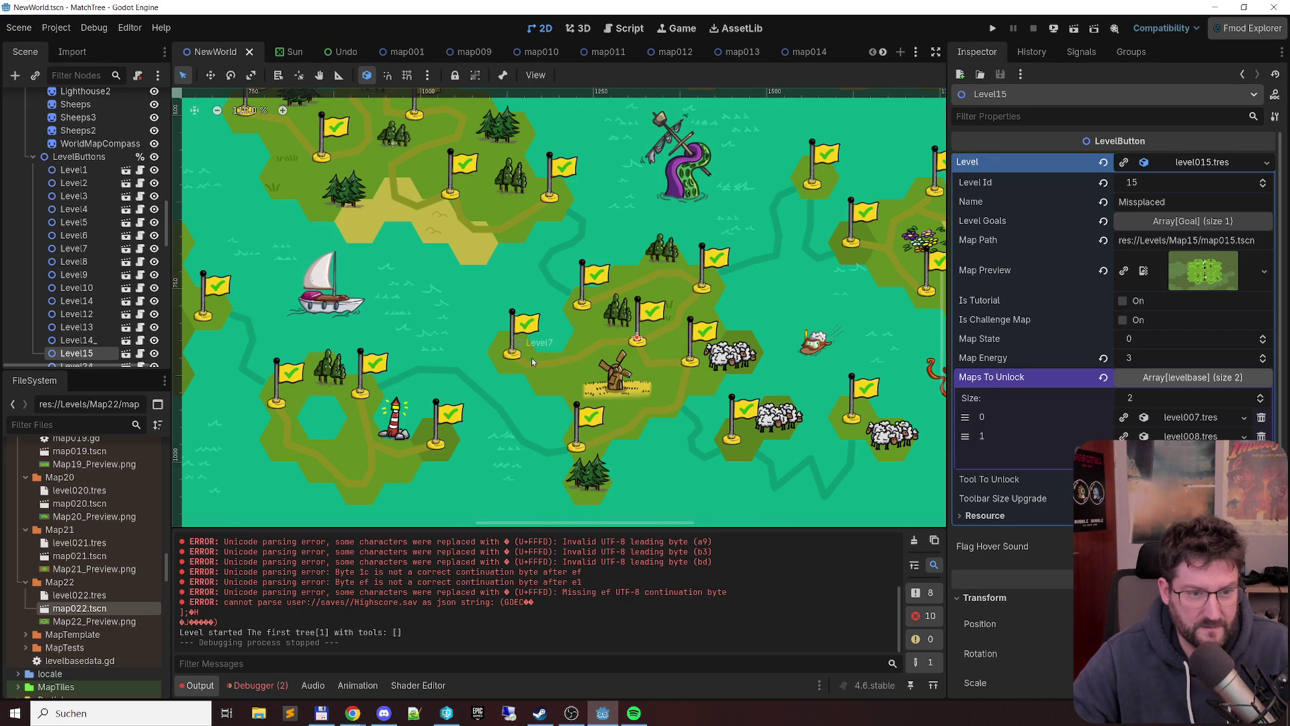
click(694, 370)
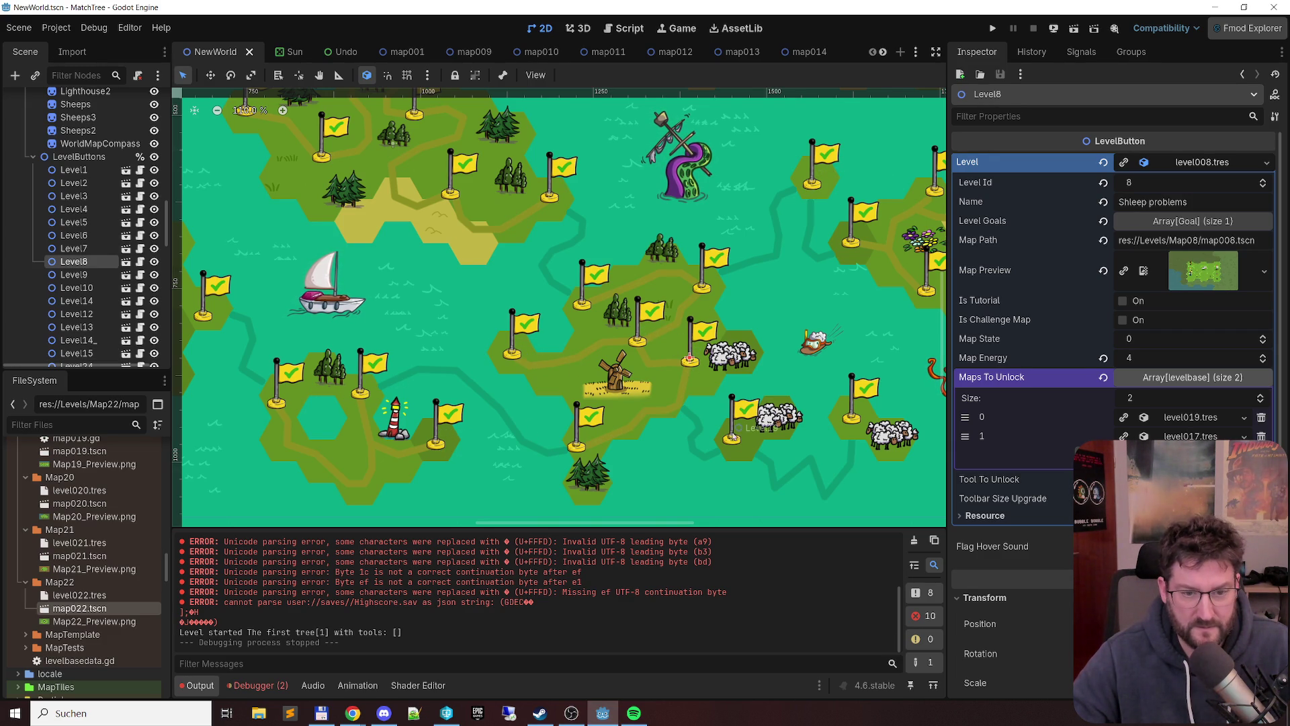
- Open the map016 scene for Trapped in Godot, then return to the spreadsheet
click(840, 411)
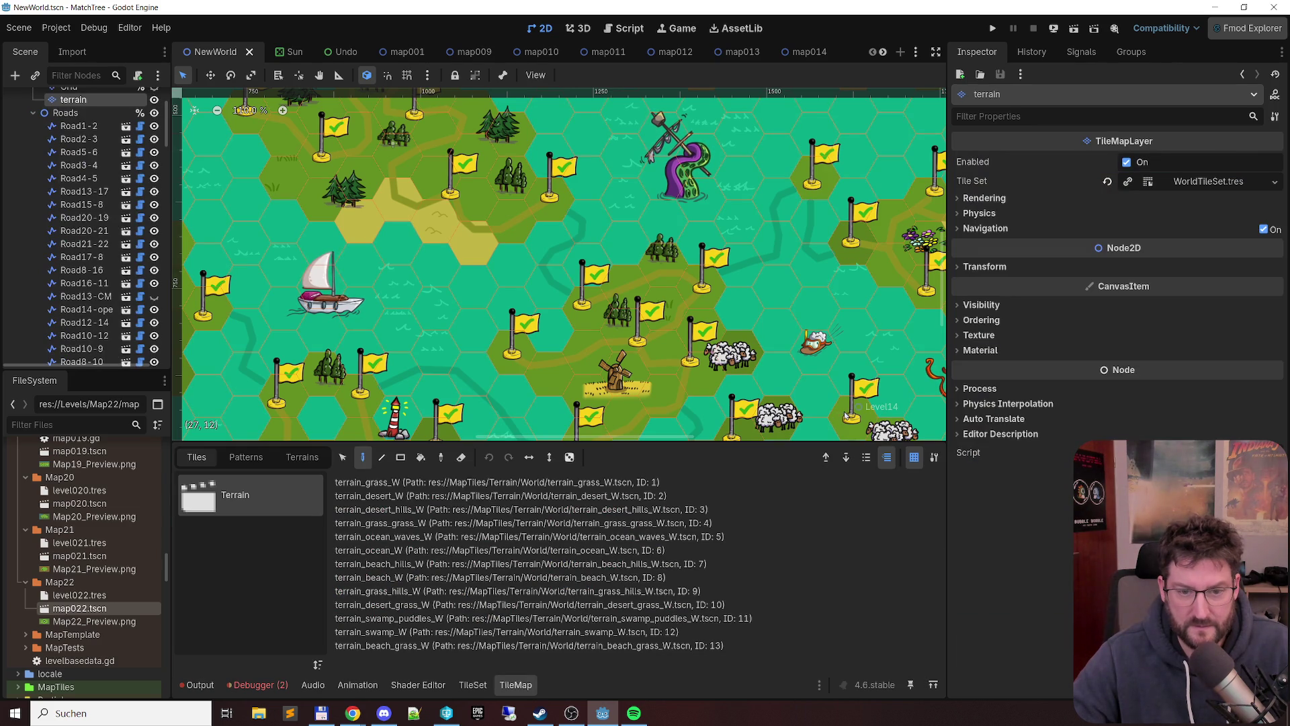
drag(792, 367, 756, 272)
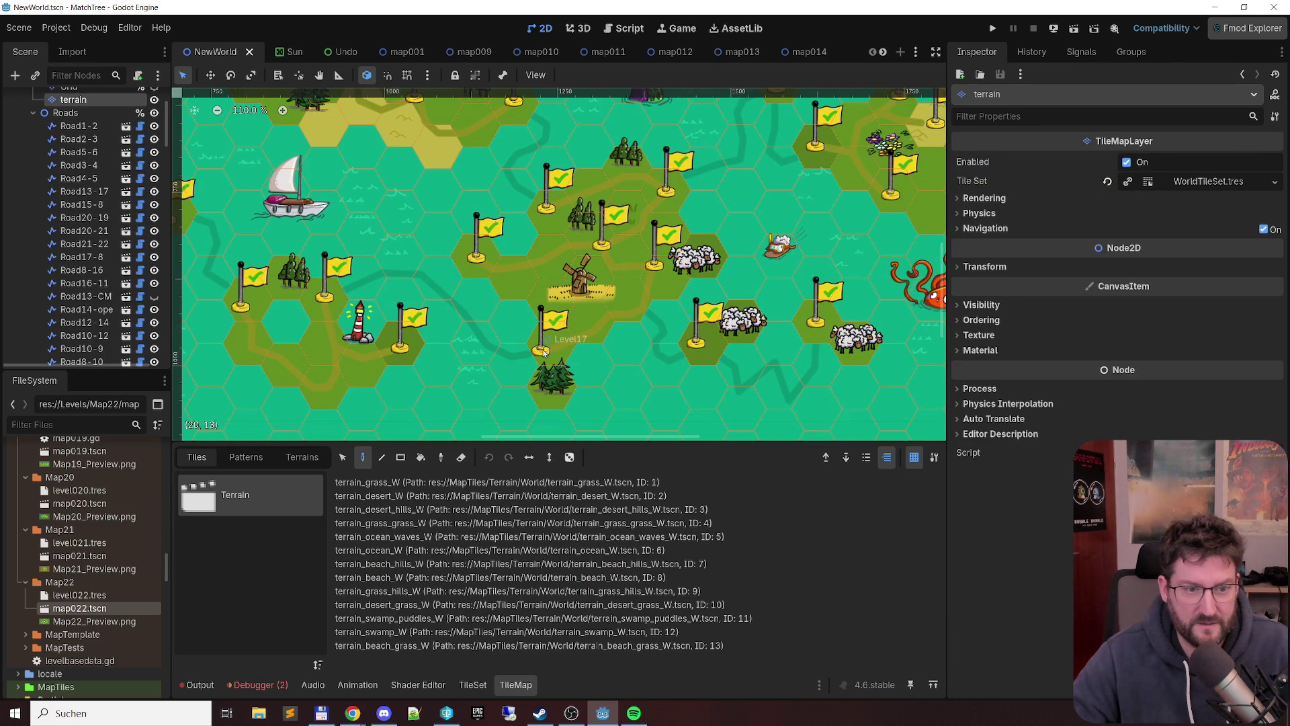
click(885, 52)
click(797, 51)
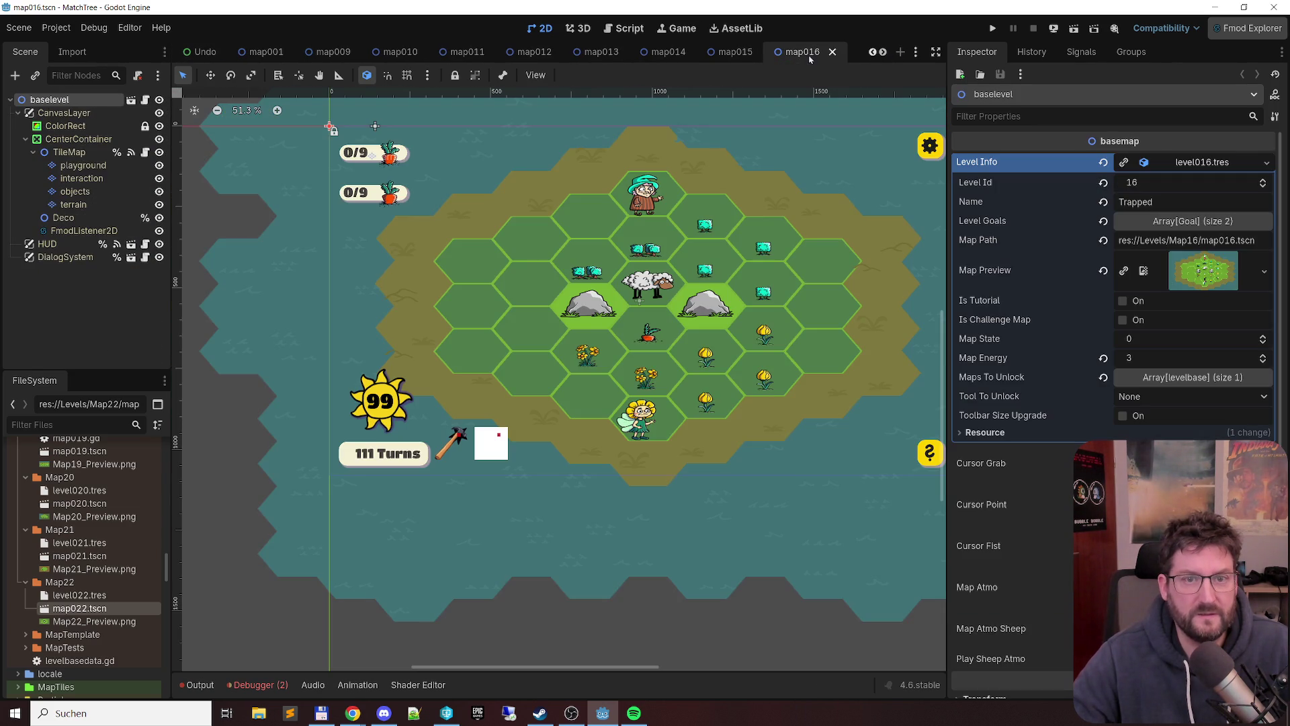
key(alt+Tab)
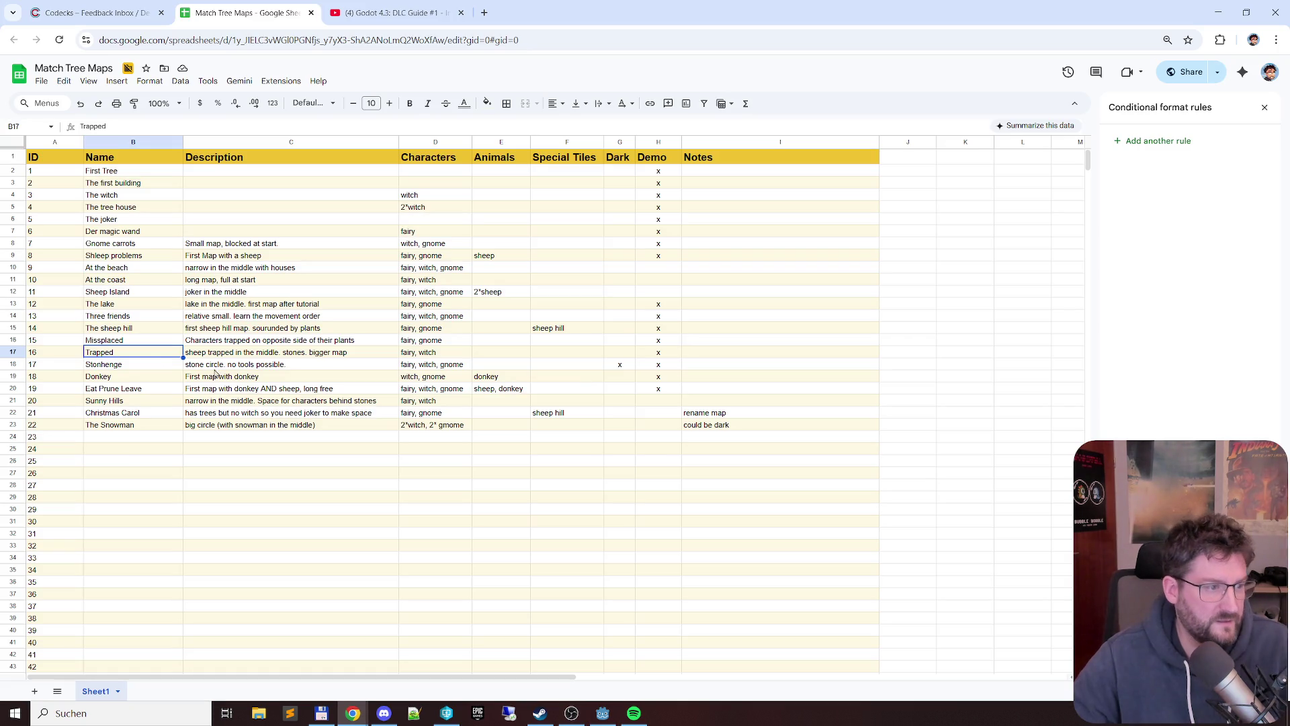
- Clear the Demo mark in cell H17 for Trapped and move below the table
click(660, 351)
key(Delete)
key(Return)
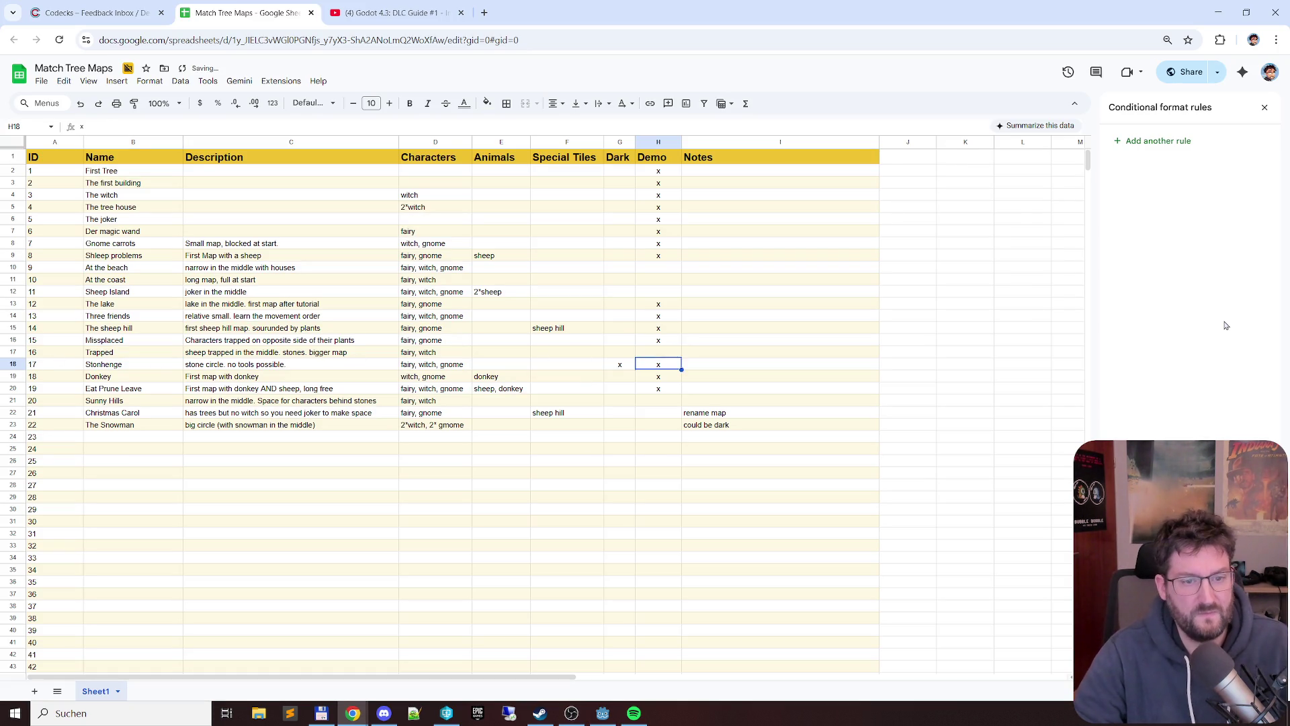
key(Down)
key(Down)
key(Down)
key(Down)
key(Down)
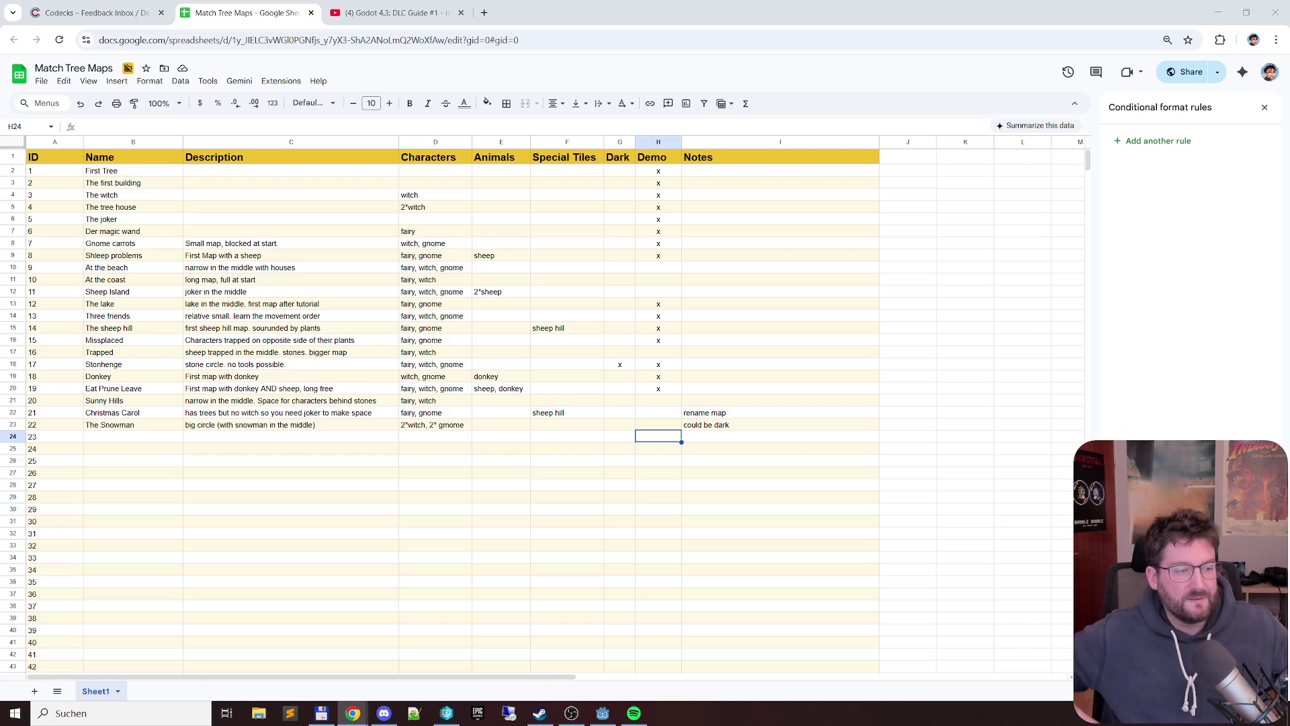
scroll(181, 448, down, 10)
scroll(182, 447, down, 2)
click(130, 380)
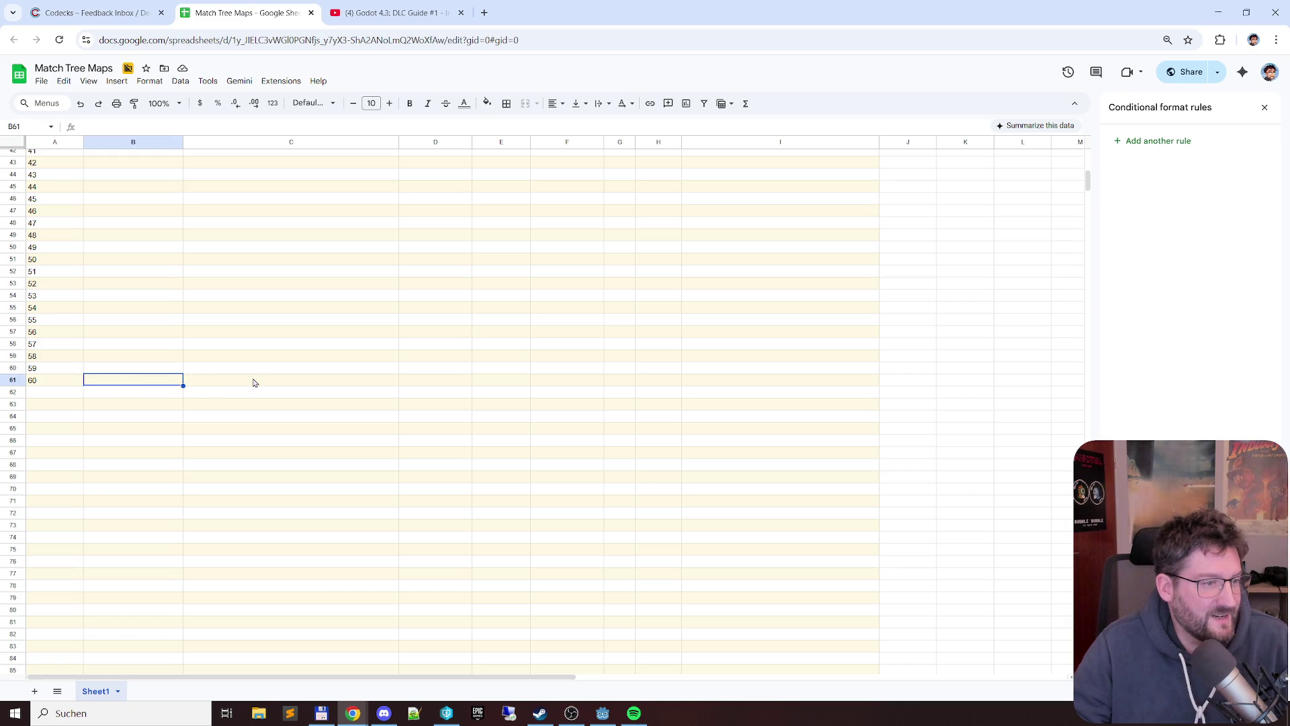
scroll(255, 382, up, 6)
scroll(254, 381, down, 2)
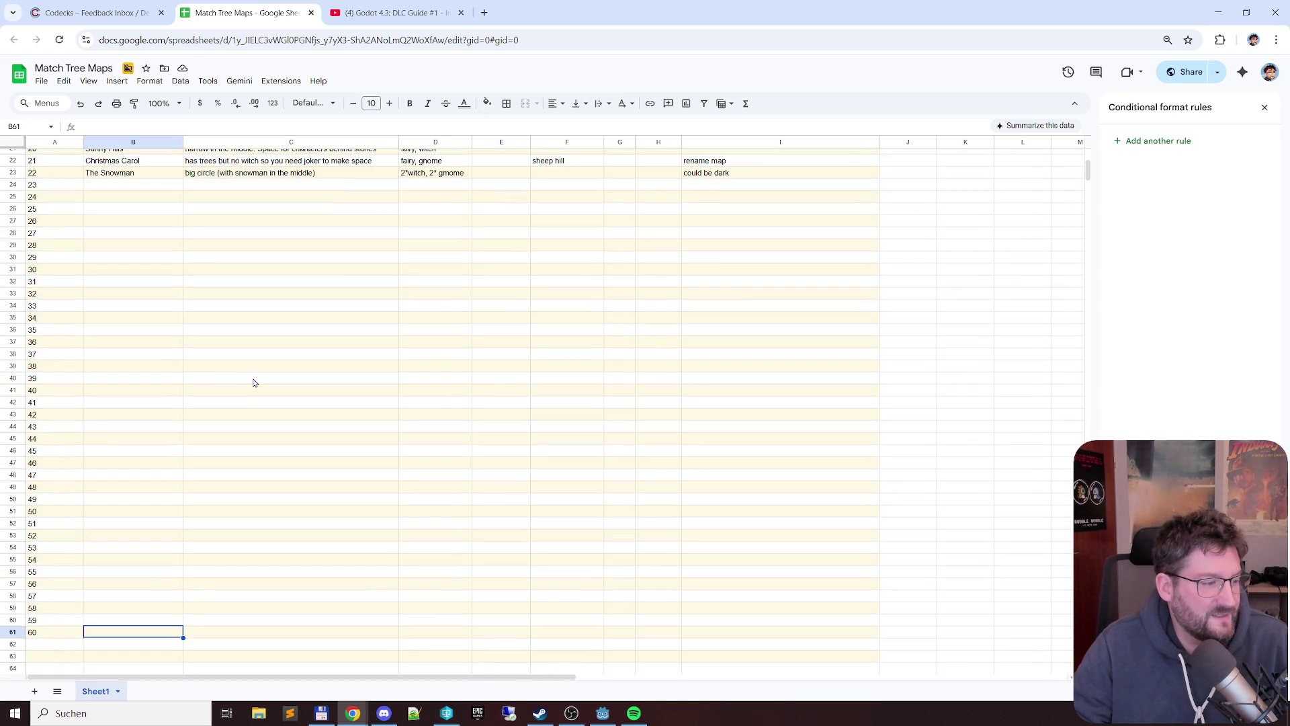
scroll(254, 382, up, 5)
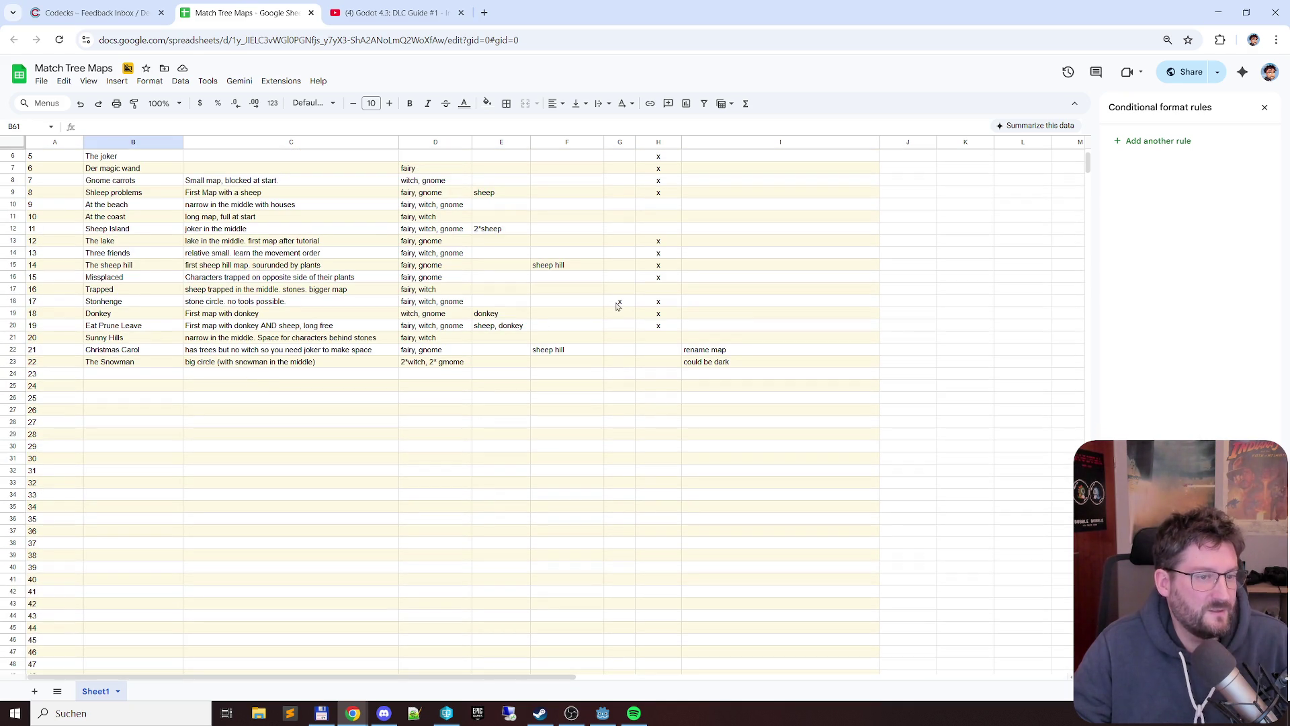
text(x)
click(500, 373)
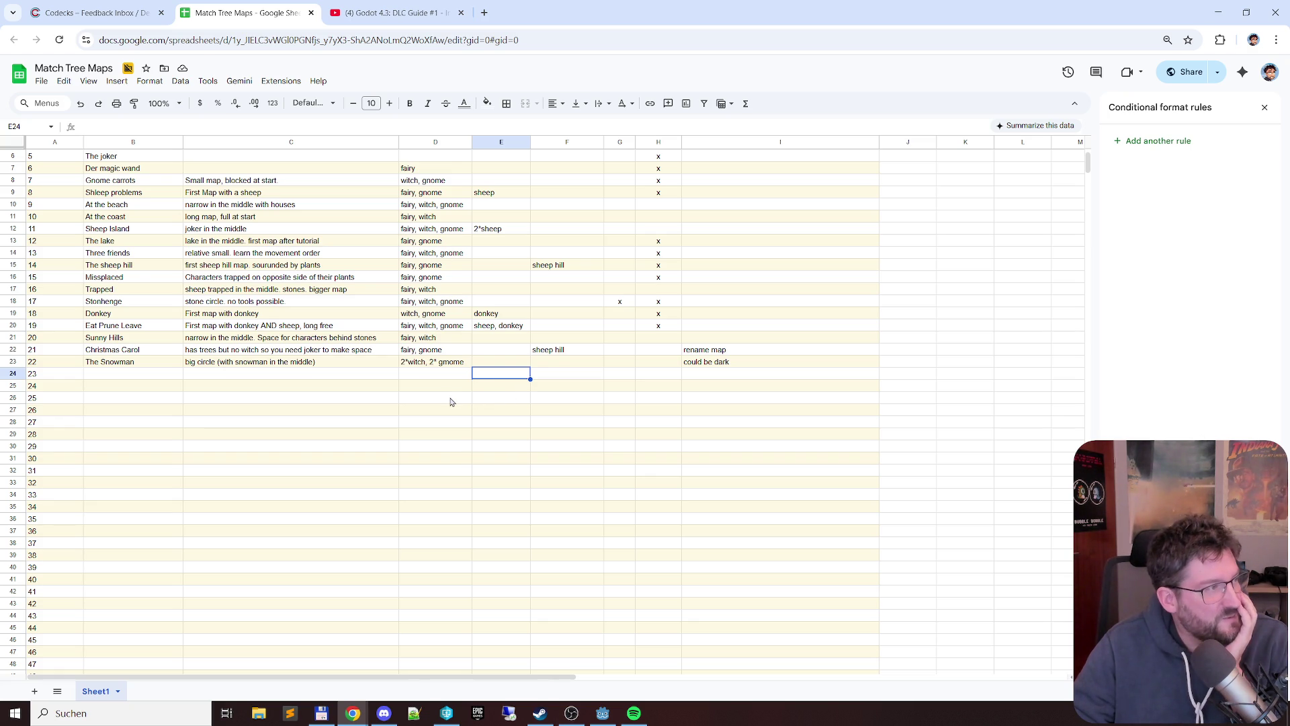
scroll(455, 416, up, 2)
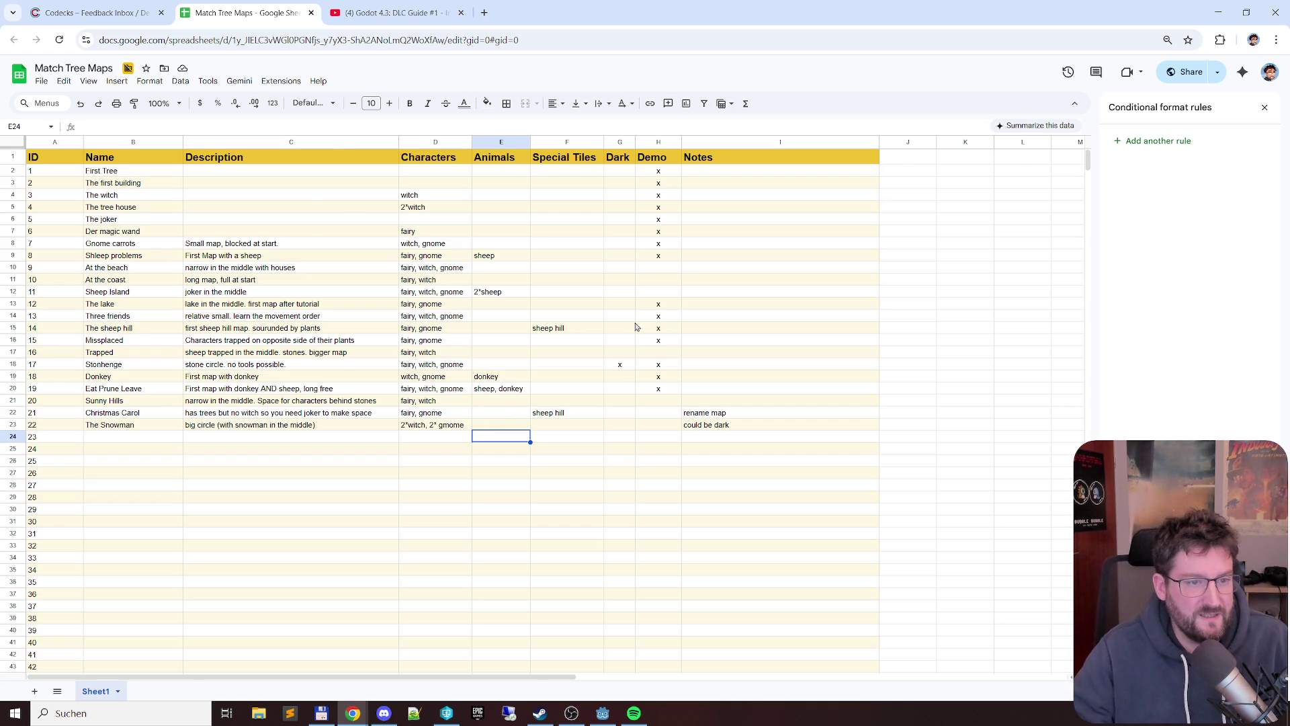
scroll(517, 424, down, 3)
scroll(532, 460, down, 3)
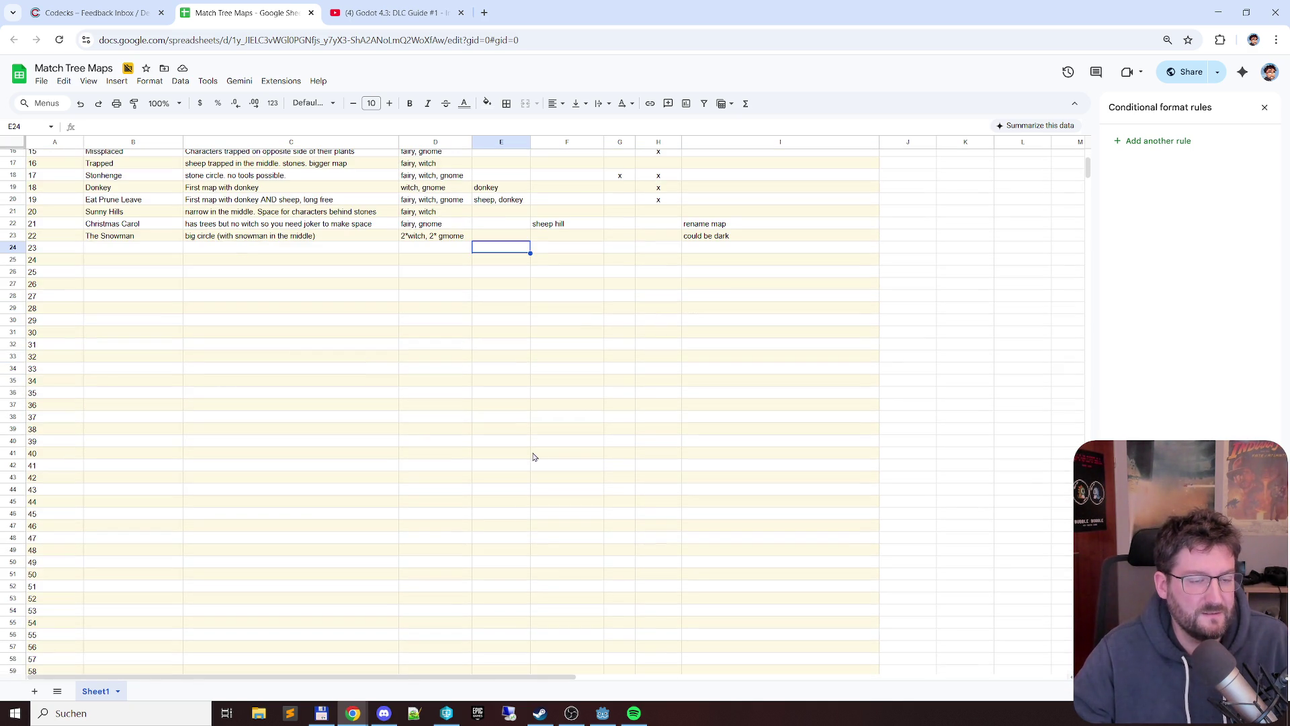
scroll(542, 426, up, 3)
scroll(549, 396, up, 3)
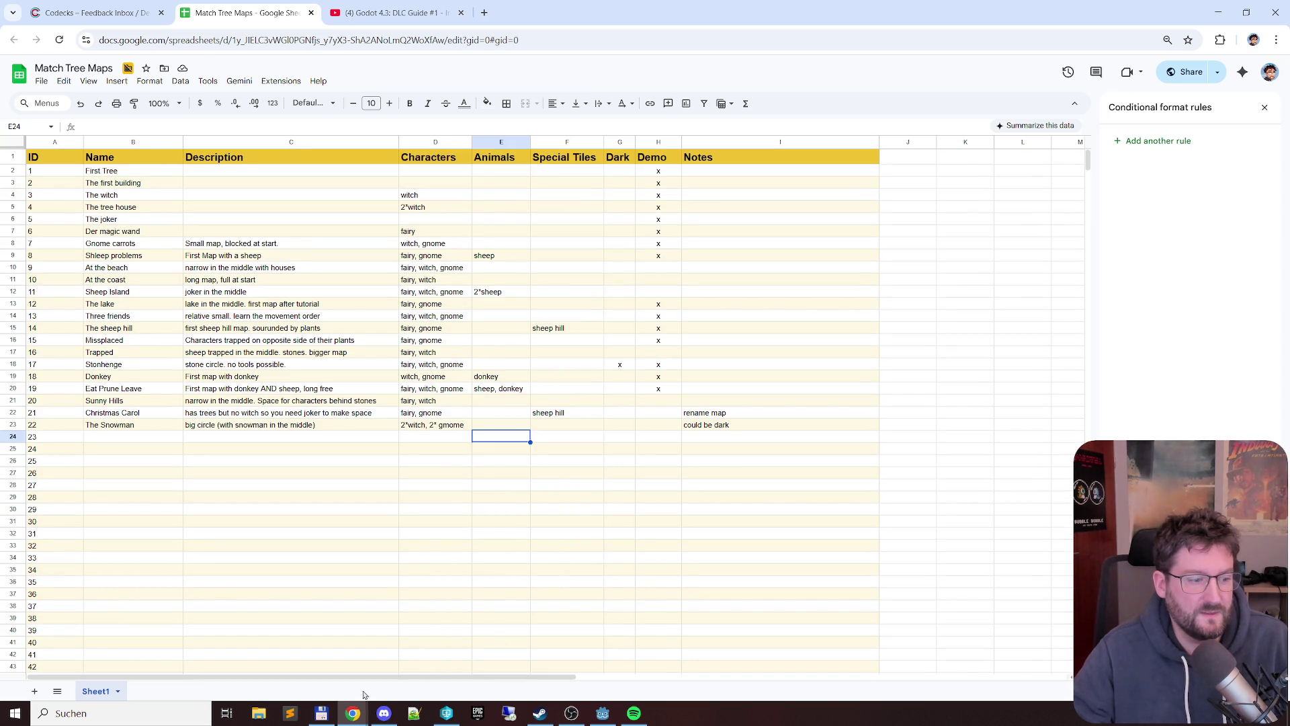
- Add a new Sheet2 and enter 3 in A1 and 15 in B1
right_click(96, 690)
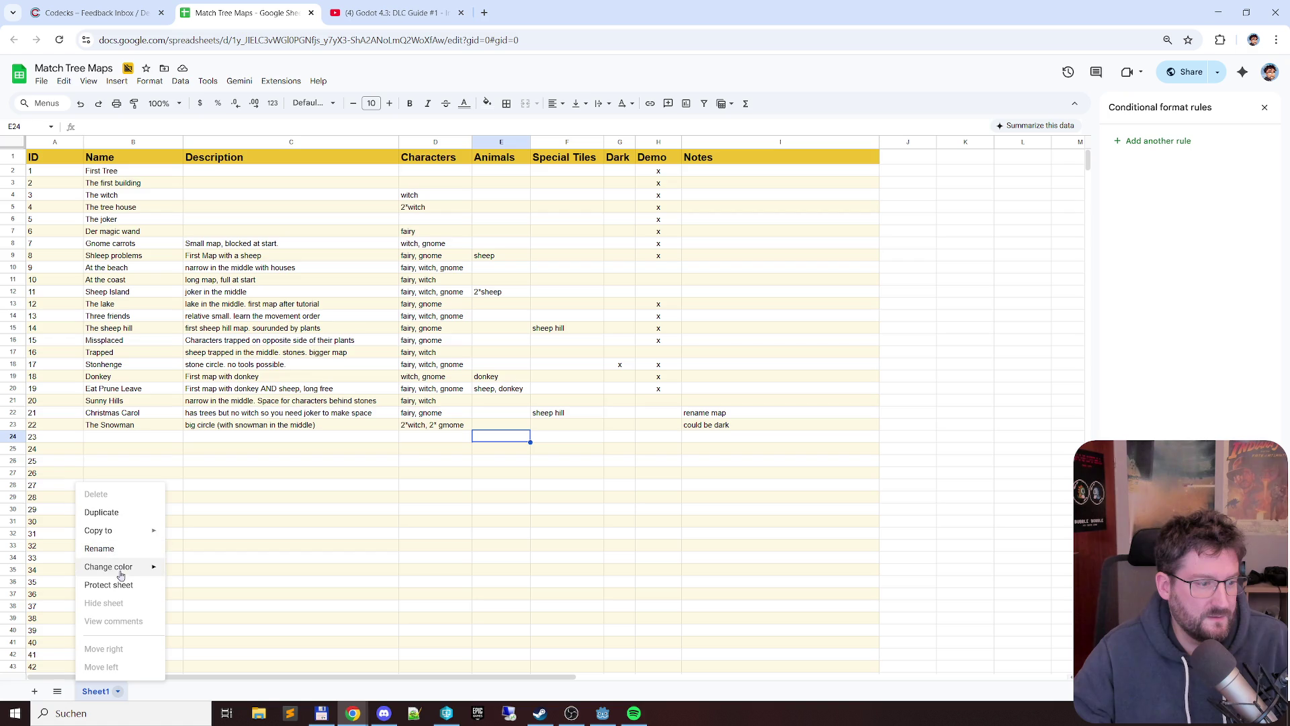
click(33, 691)
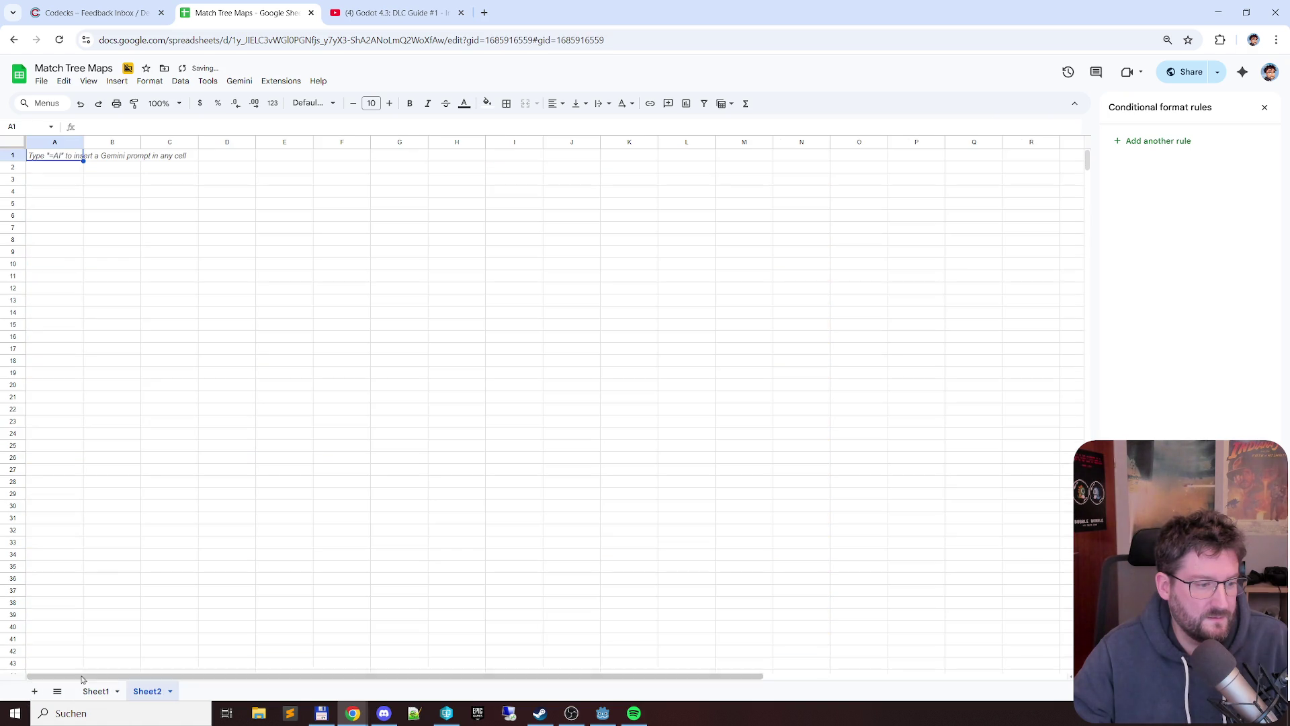
double_click(56, 159)
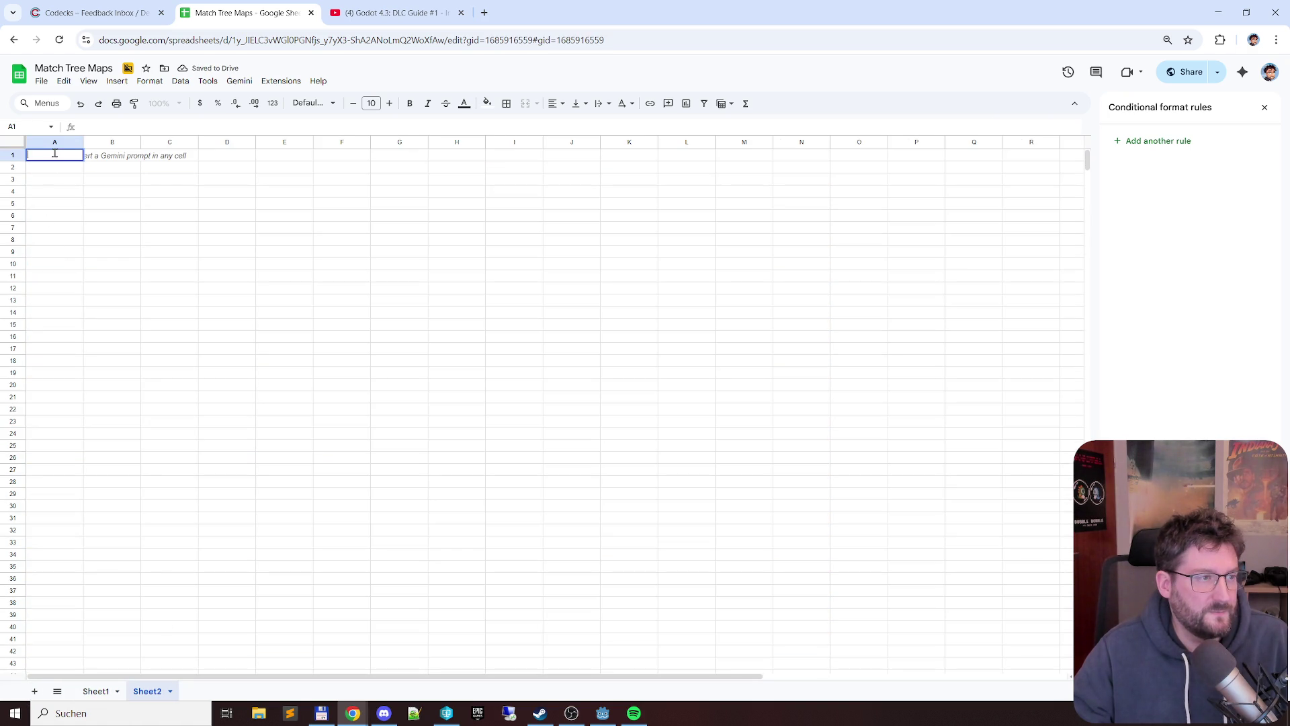
text(3)
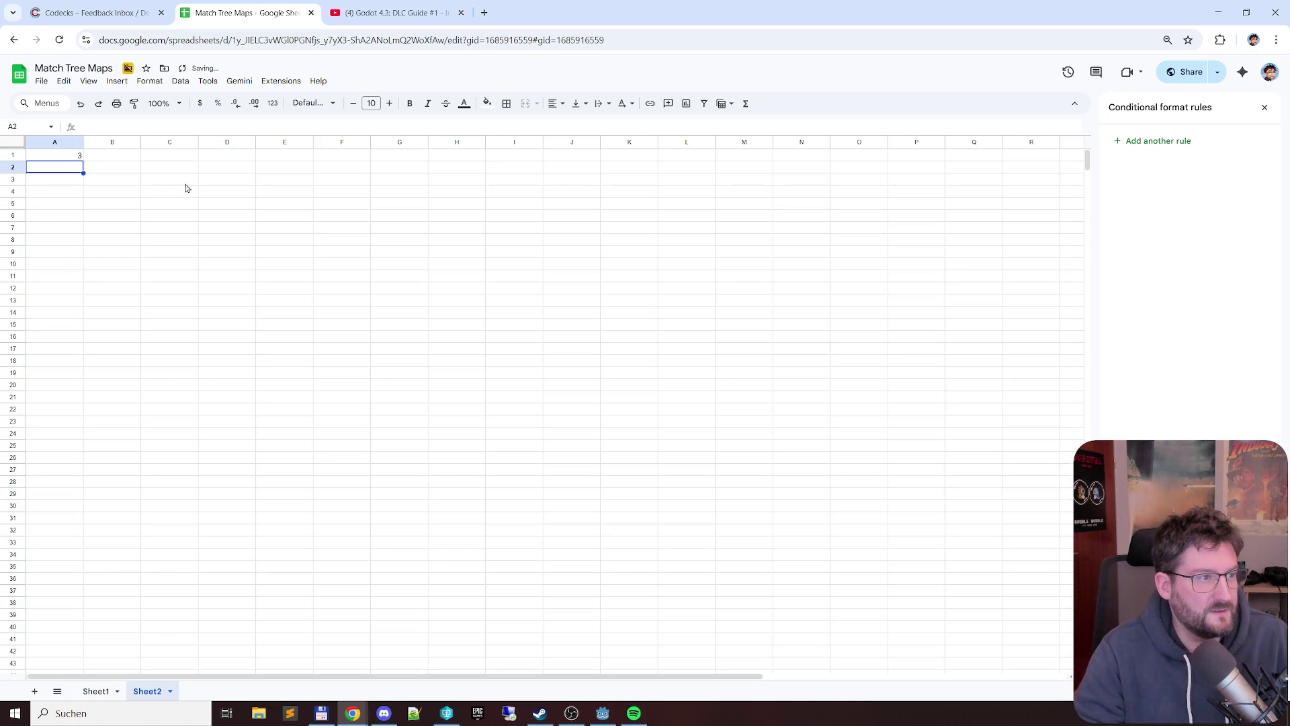
key(Tab)
text(15)
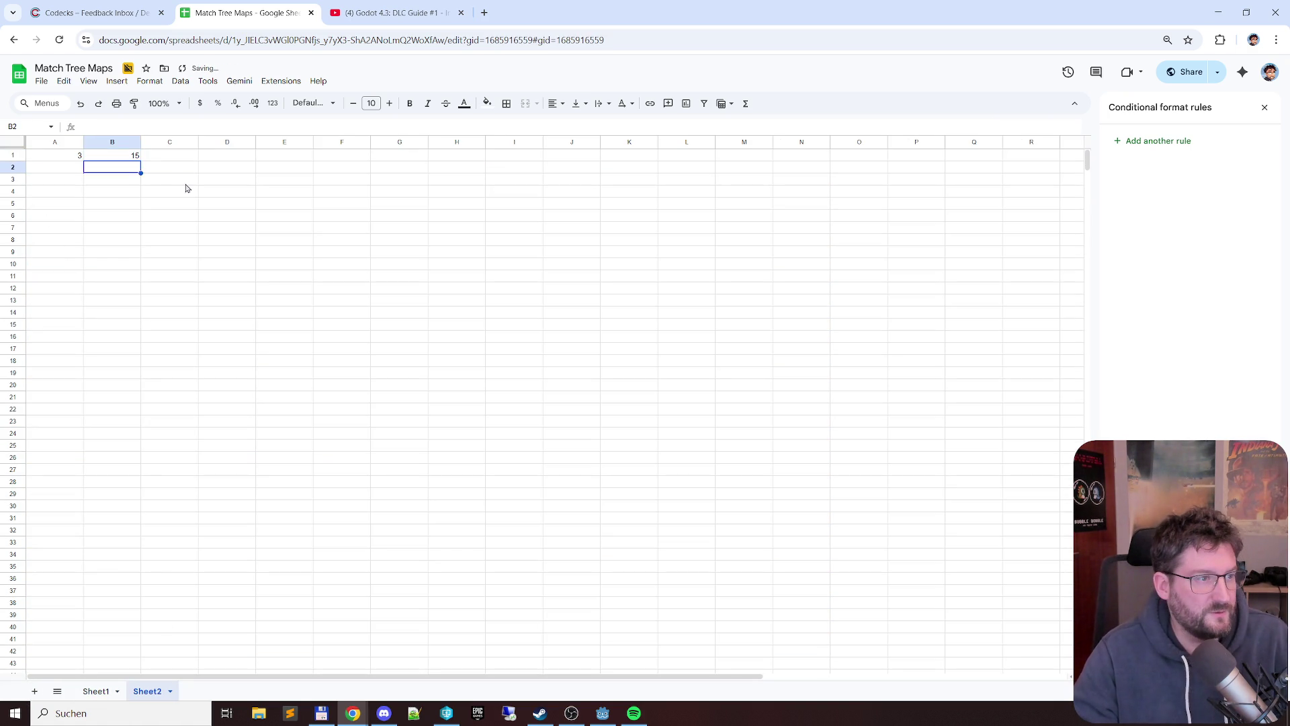
key(Tab)
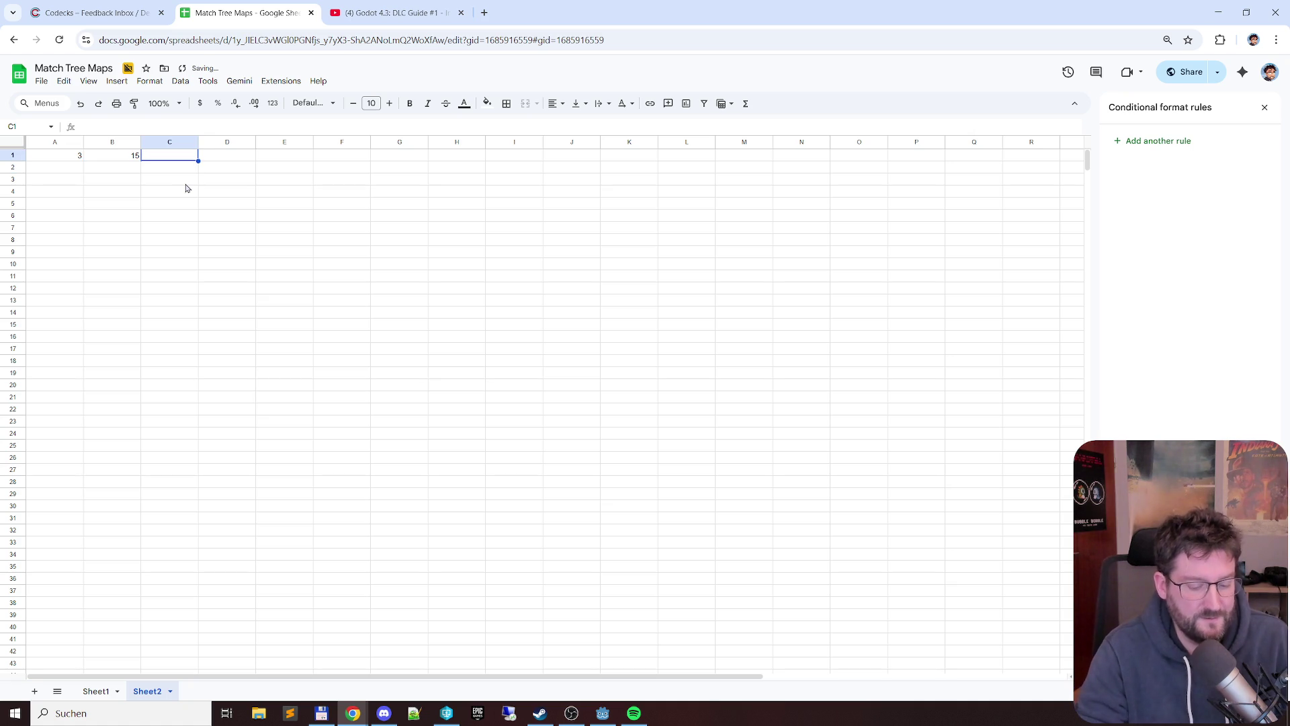
text(= )
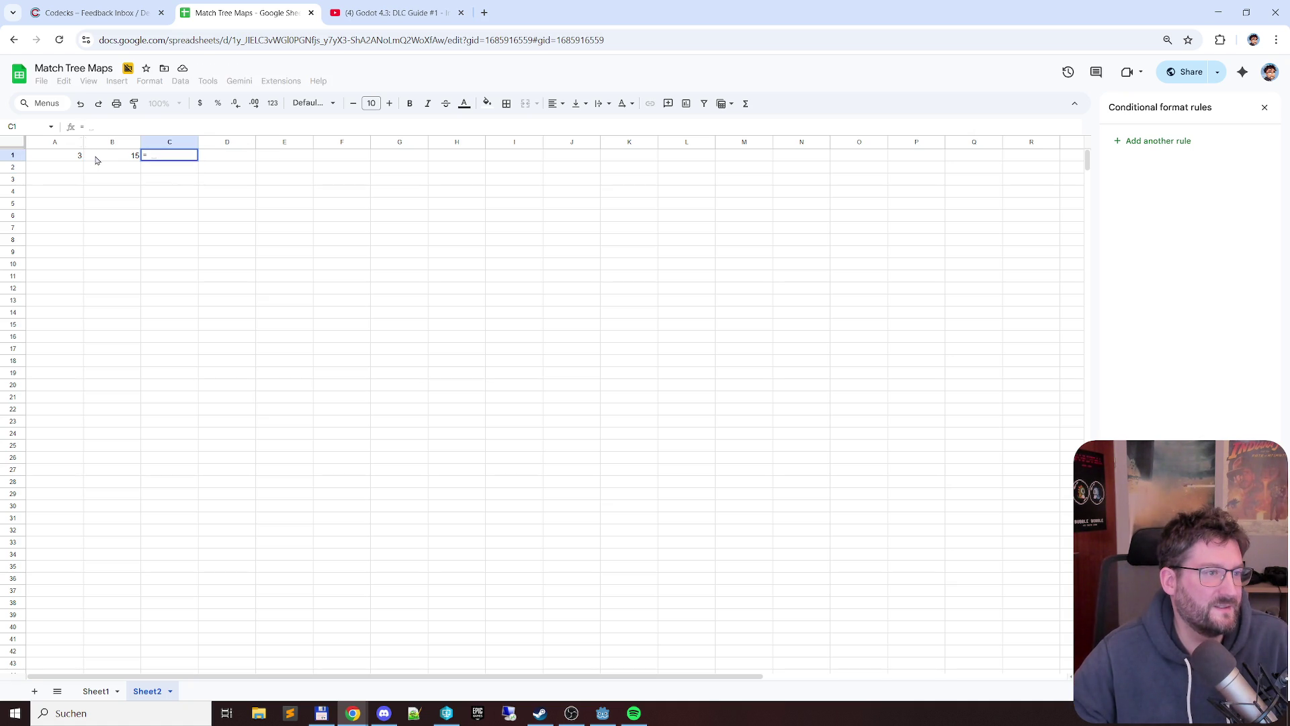
text(B4)
key(Escape)
- Change A1 to the formula =3*60 giving 180
click(61, 154)
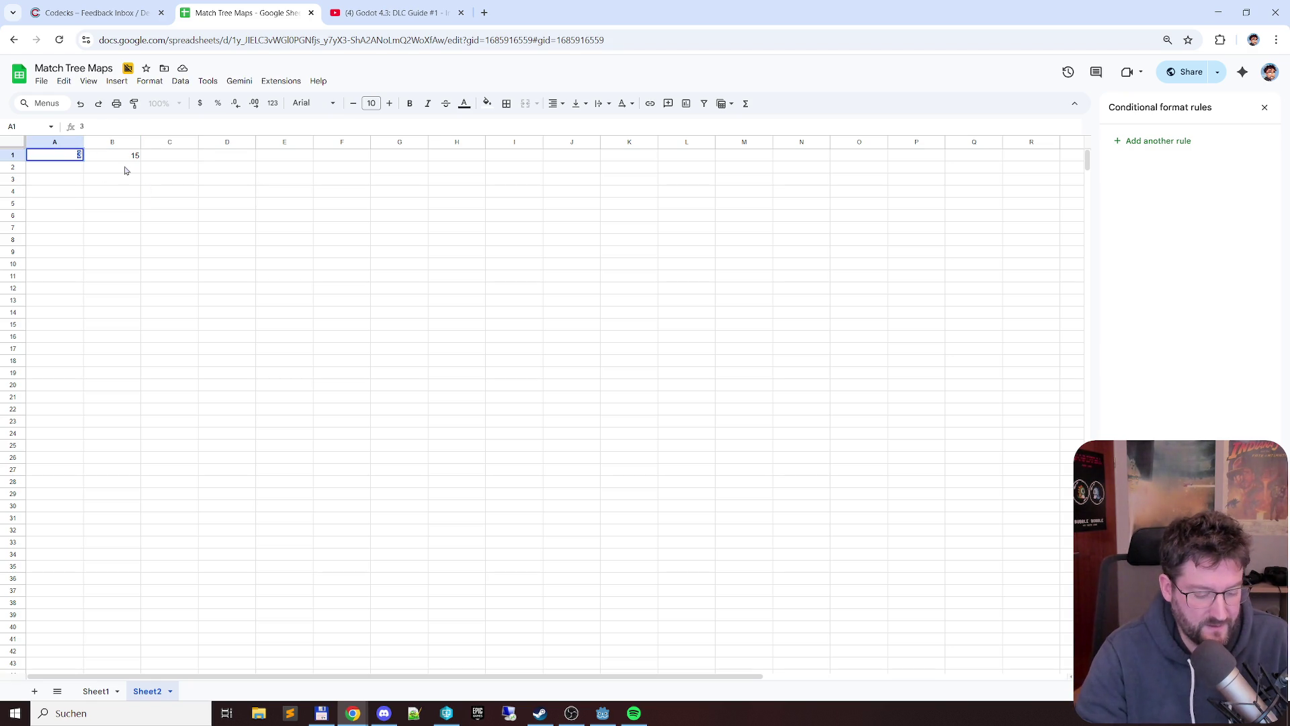
text(*60)
key(Return)
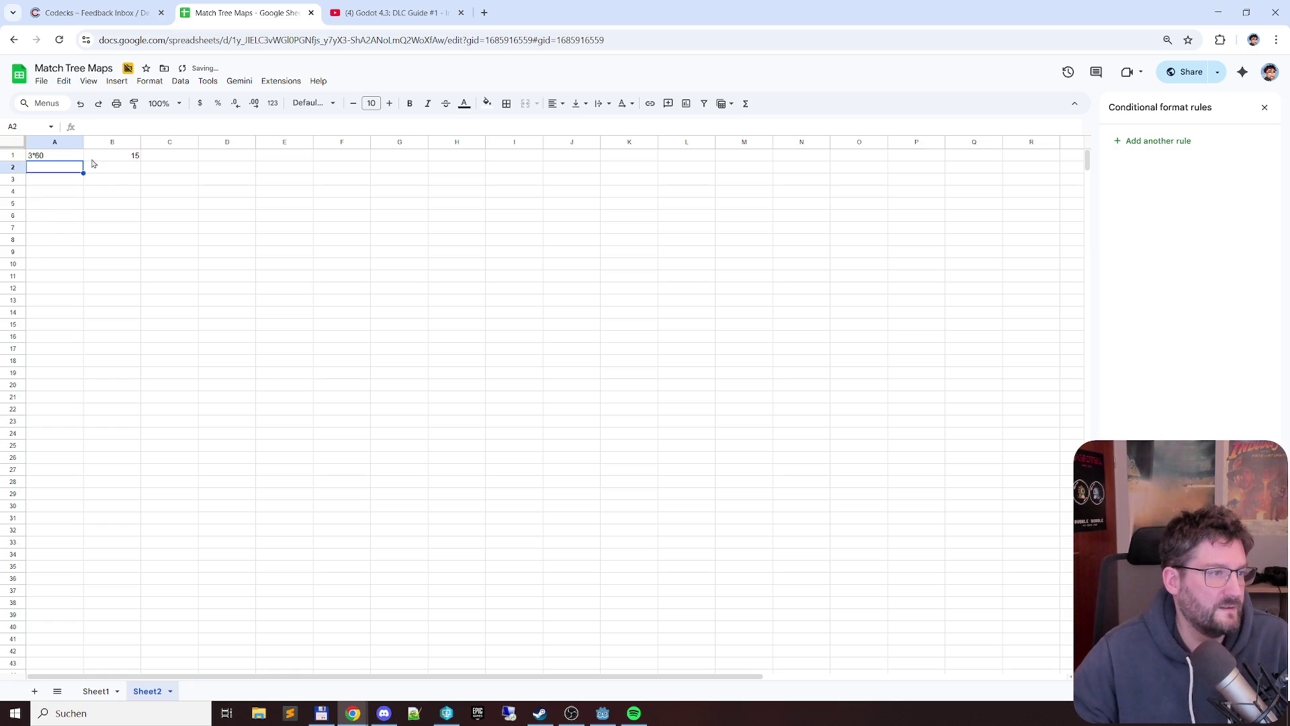
double_click(65, 156)
key(Home)
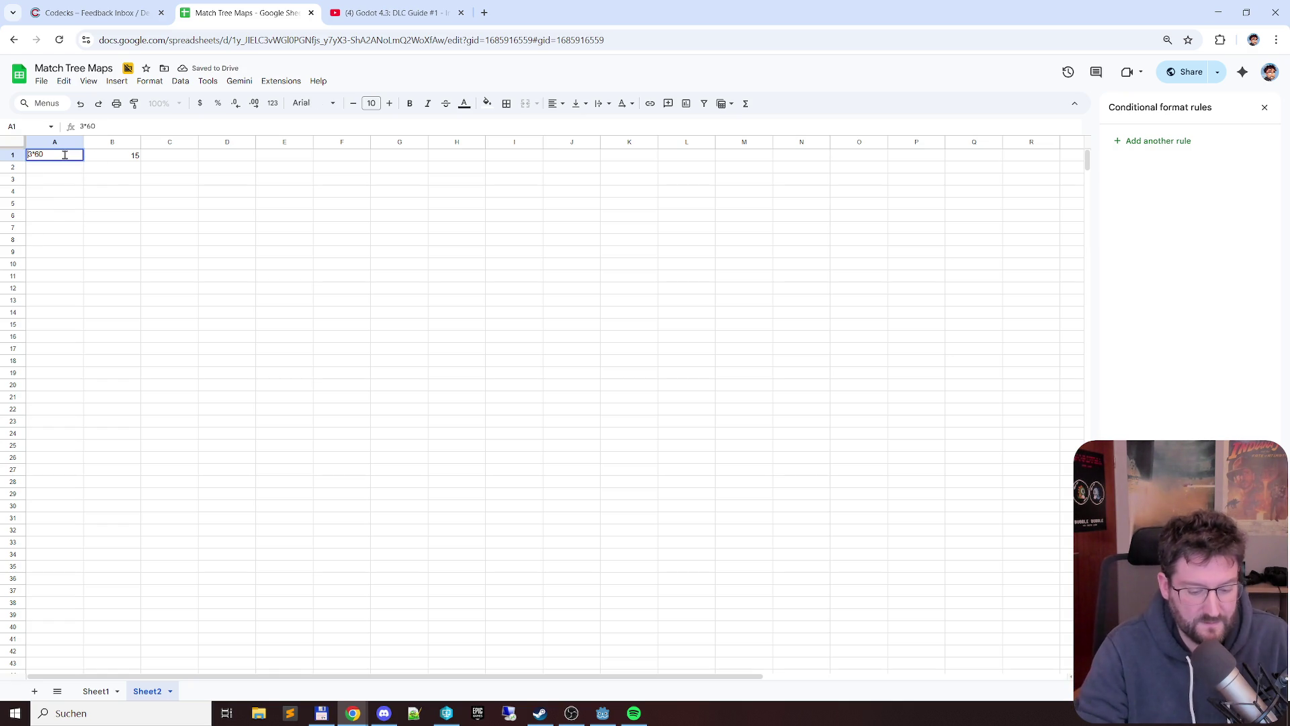
text(=)
key(Return)
click(67, 157)
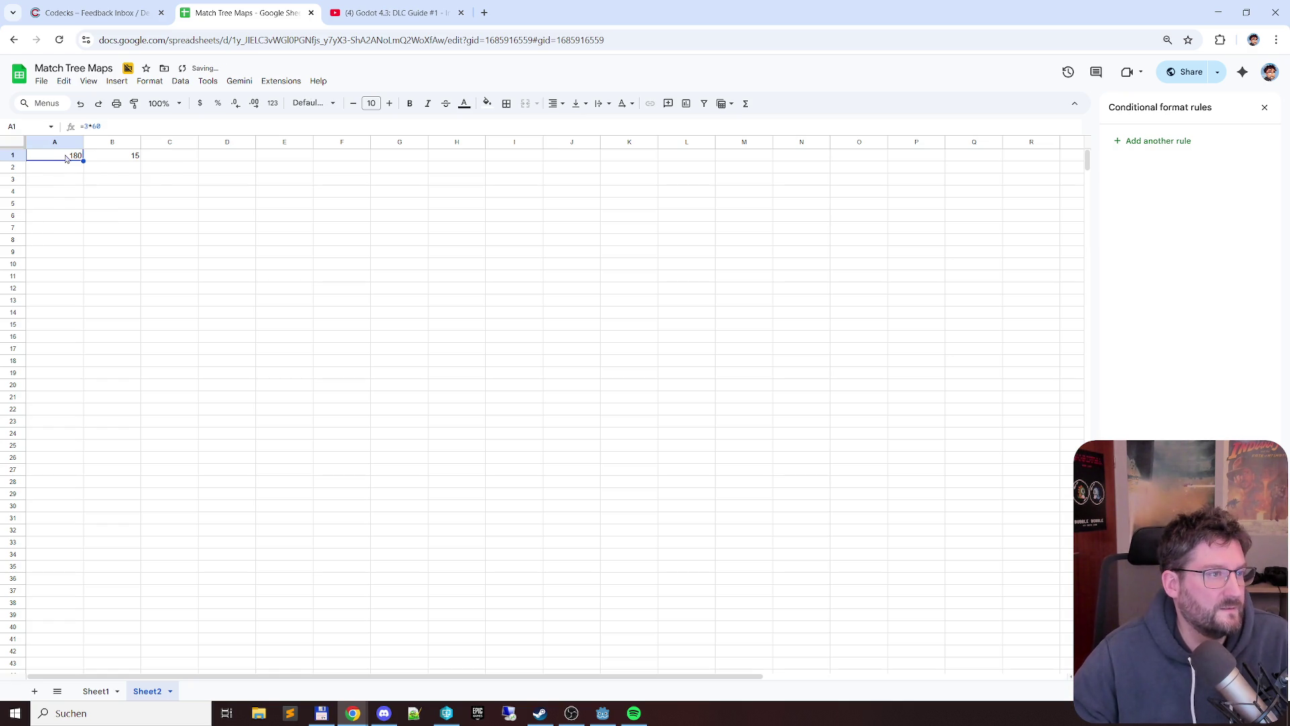
click(115, 159)
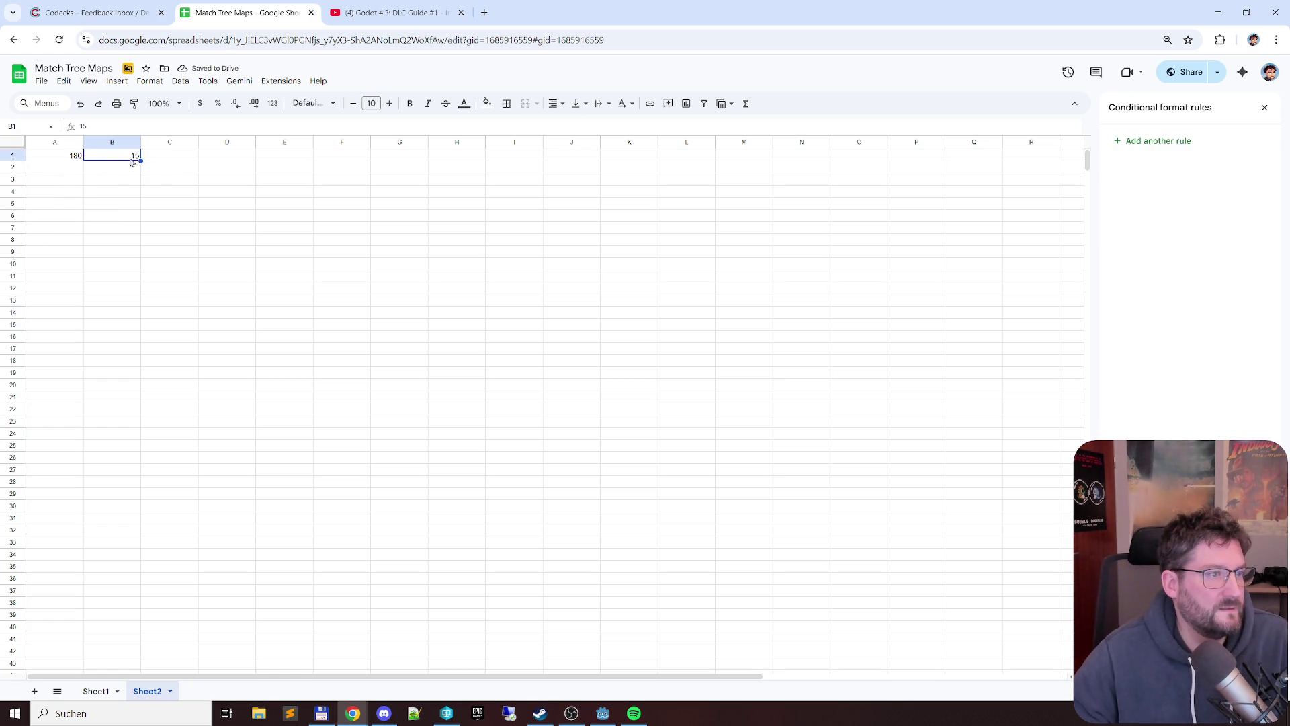
- Enter =A1/B1 in C1, giving 12, and select row 1
click(172, 156)
text(=)
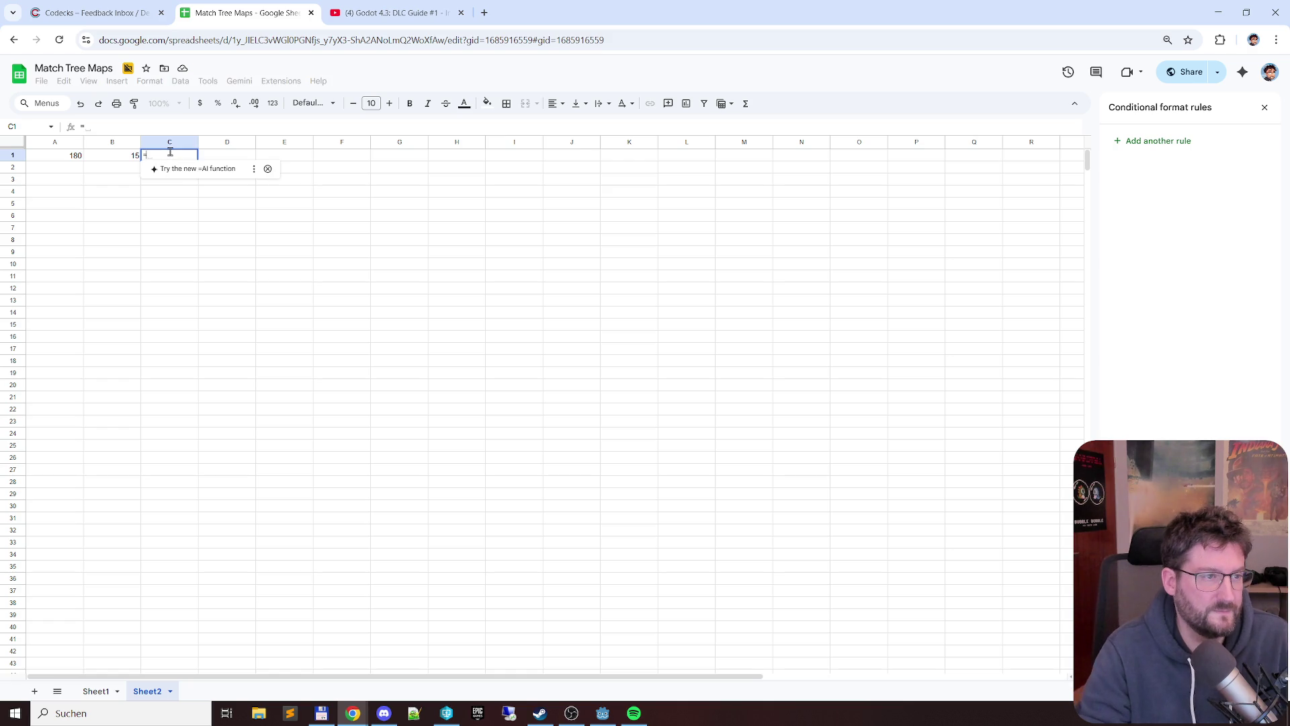
click(81, 159)
text(/B1)
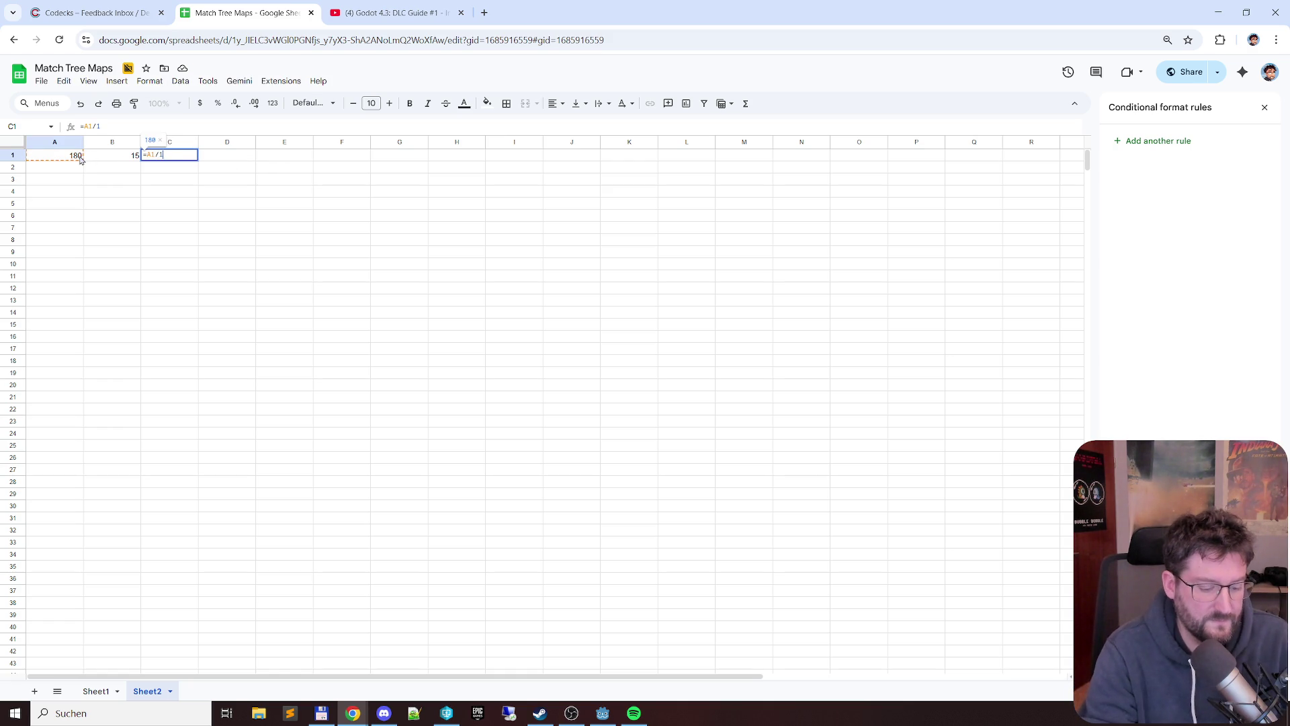
key(Return)
key(Up)
key(Right)
key(Left)
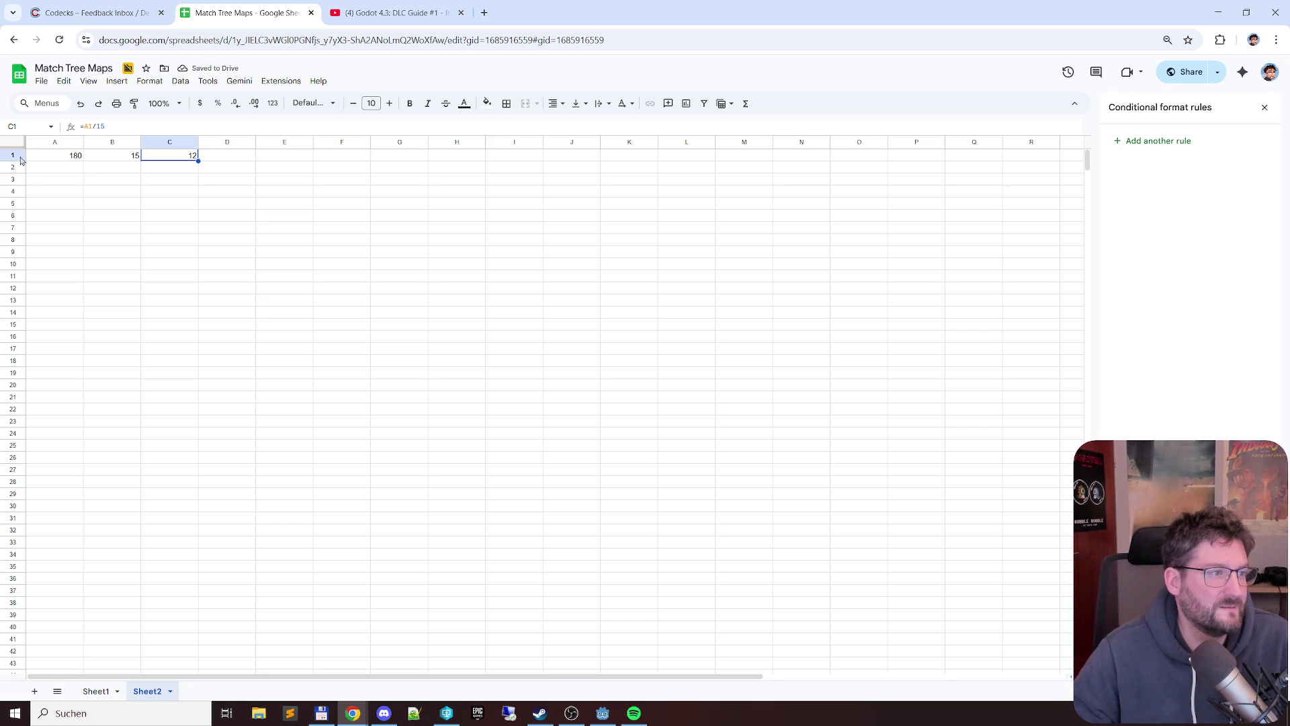
click(13, 156)
right_click(12, 155)
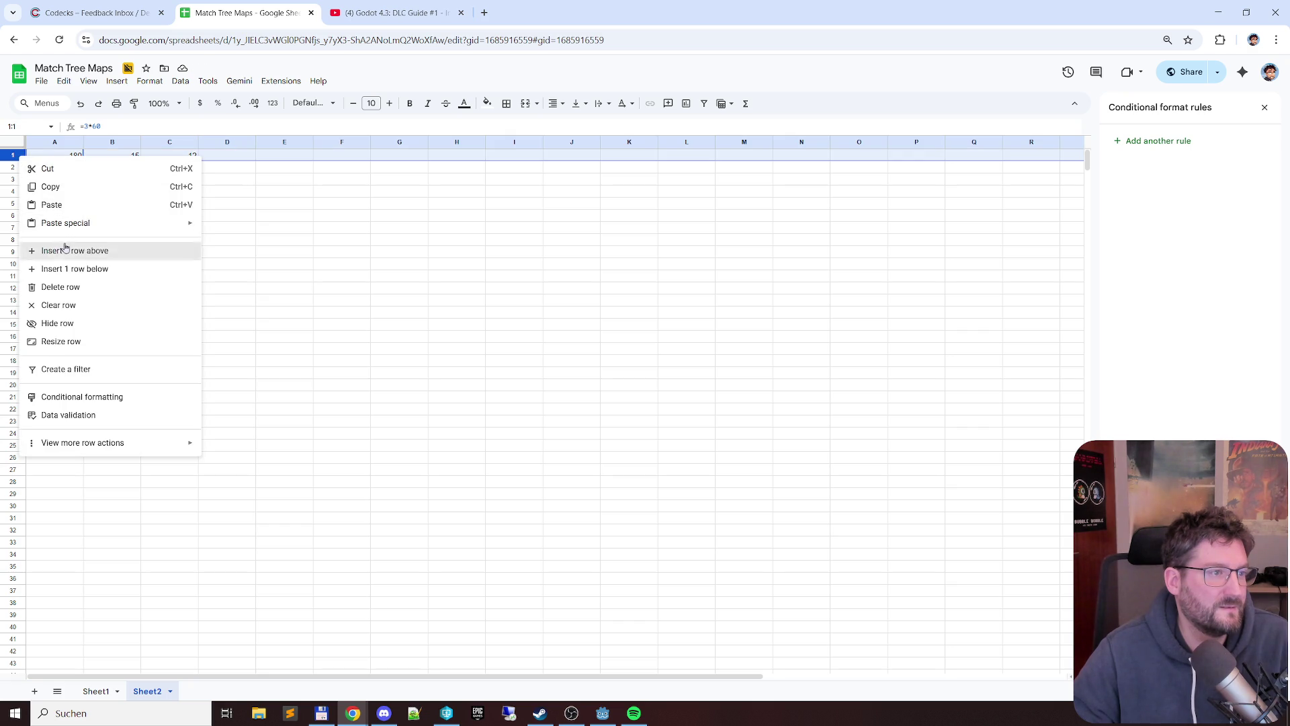
- Insert a blank row above the calculation and label C1 minutes/map
click(74, 250)
click(55, 154)
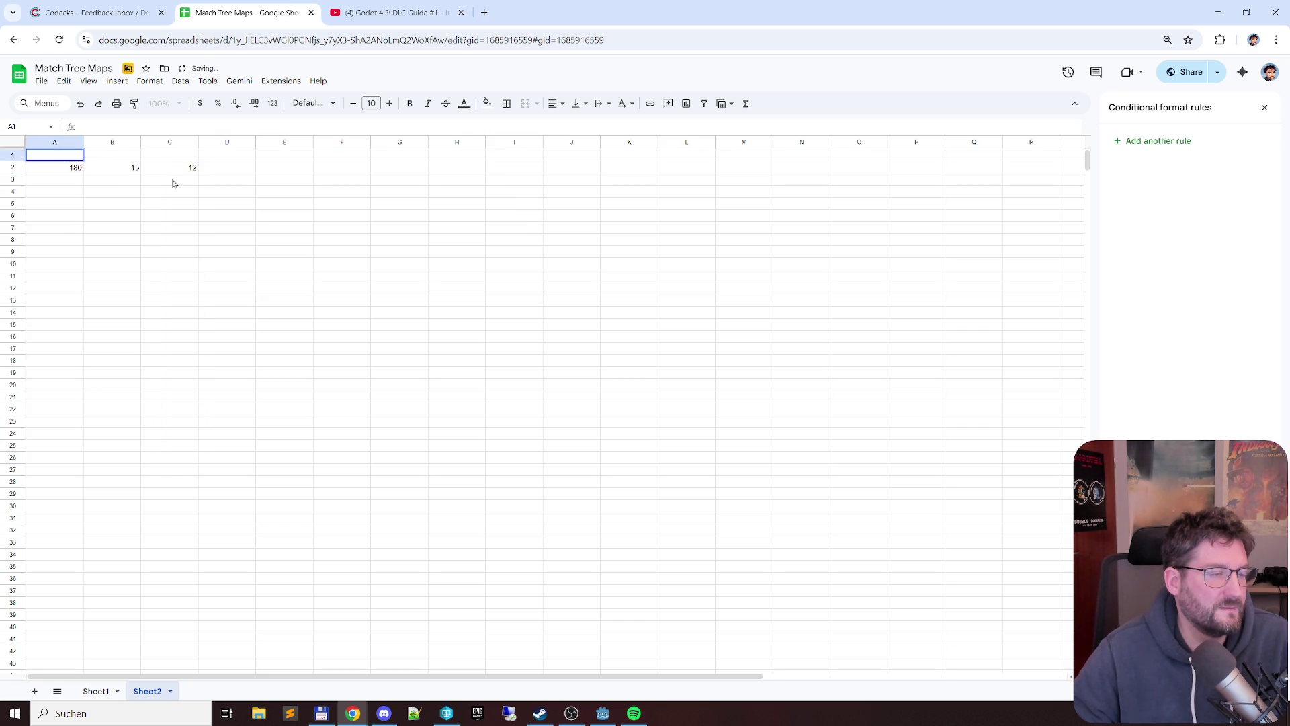
click(170, 155)
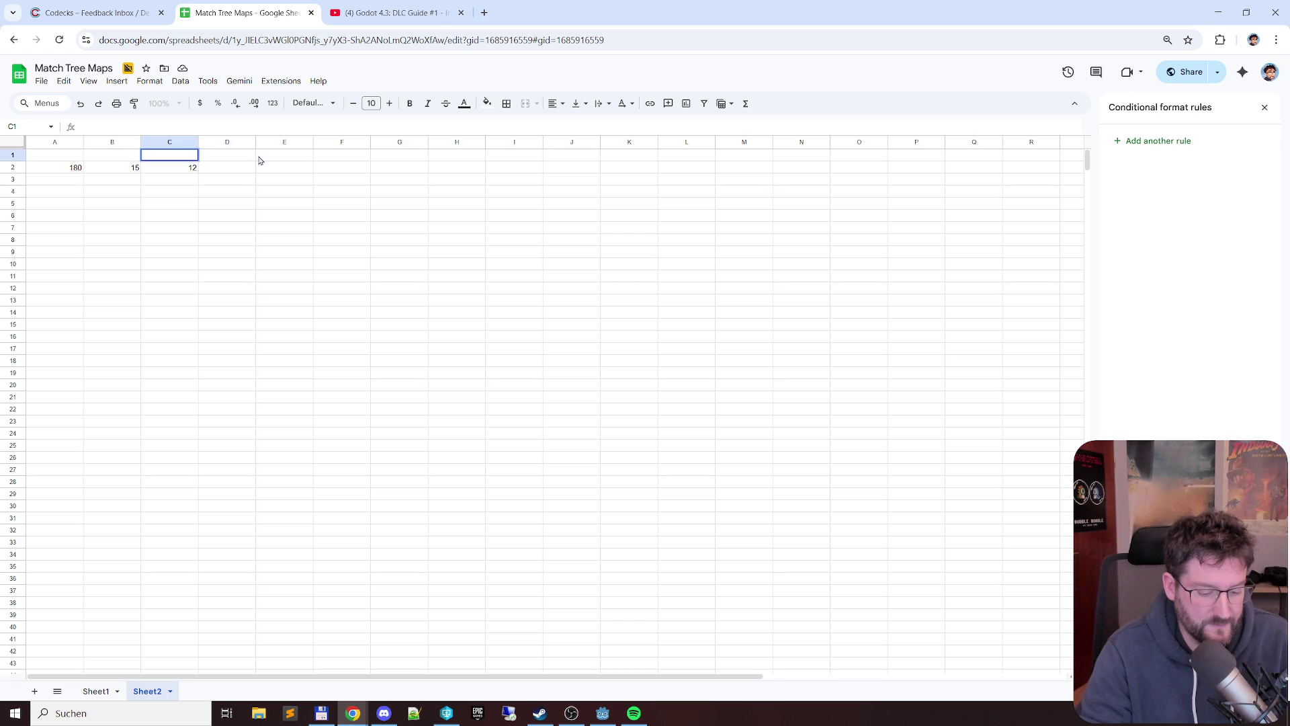
text(min/map)
key(Return)
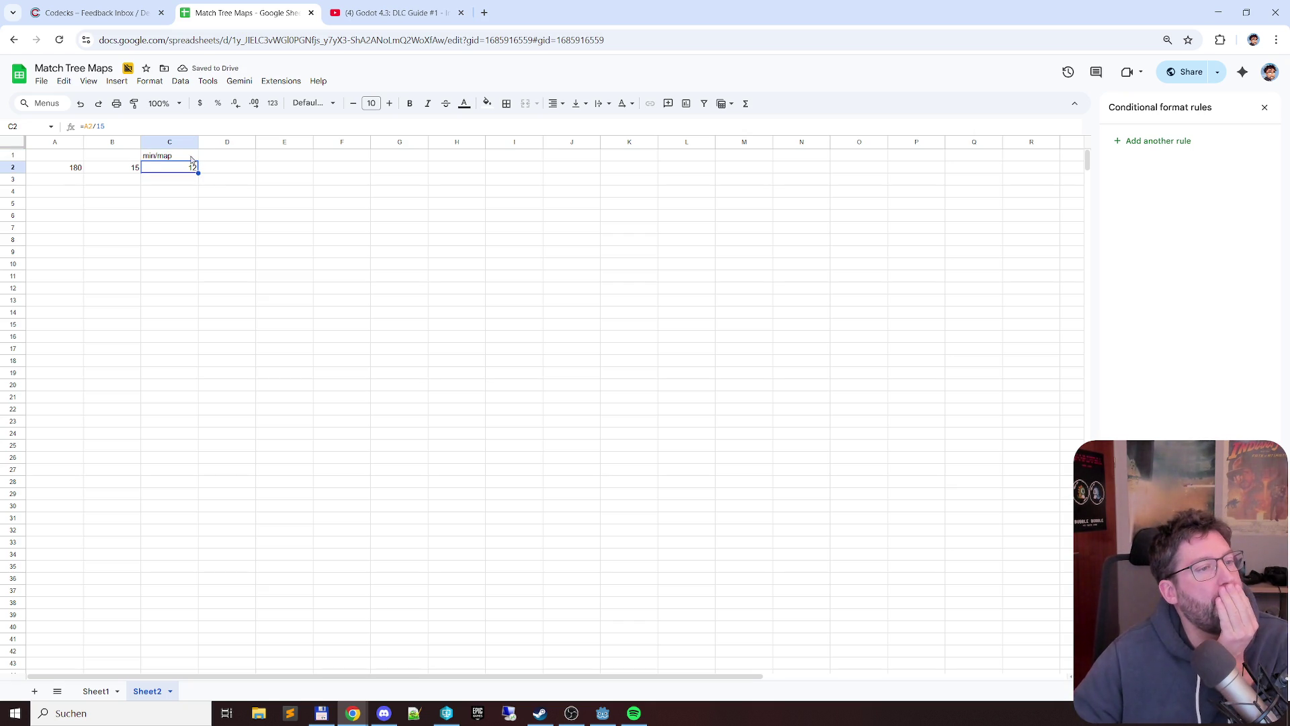
double_click(169, 154)
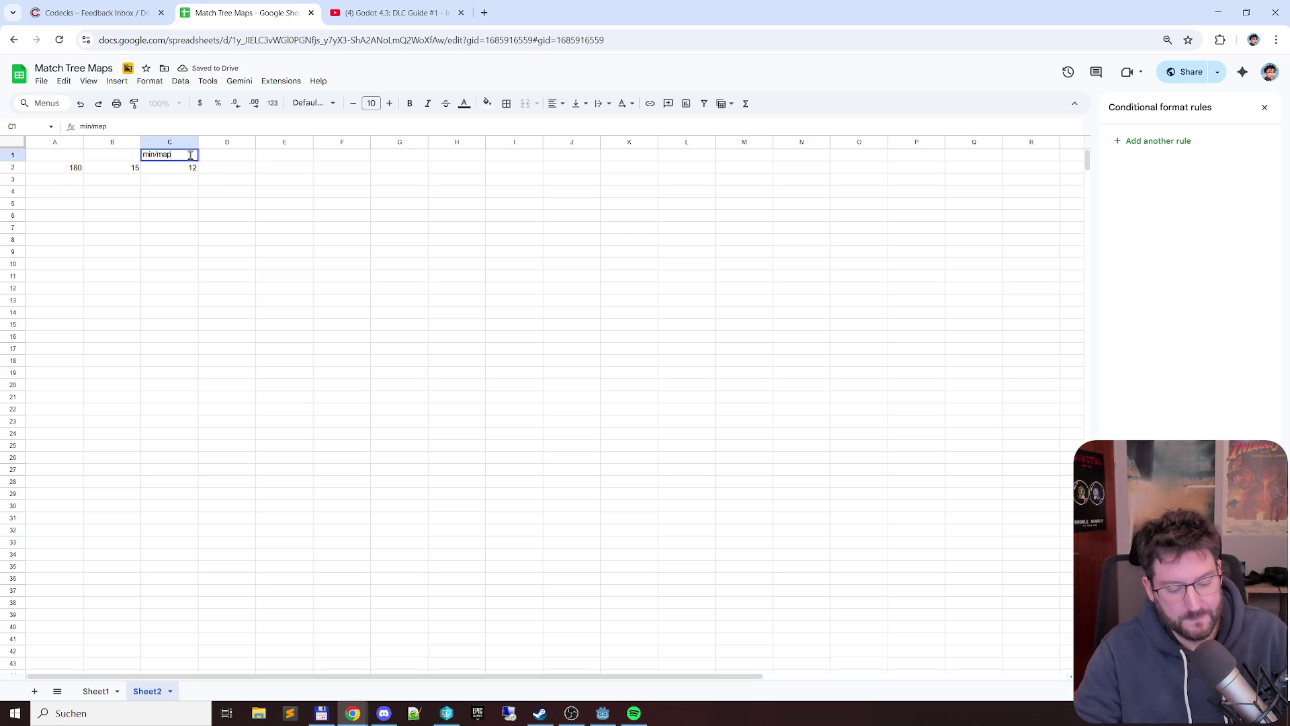
text(minutes/)
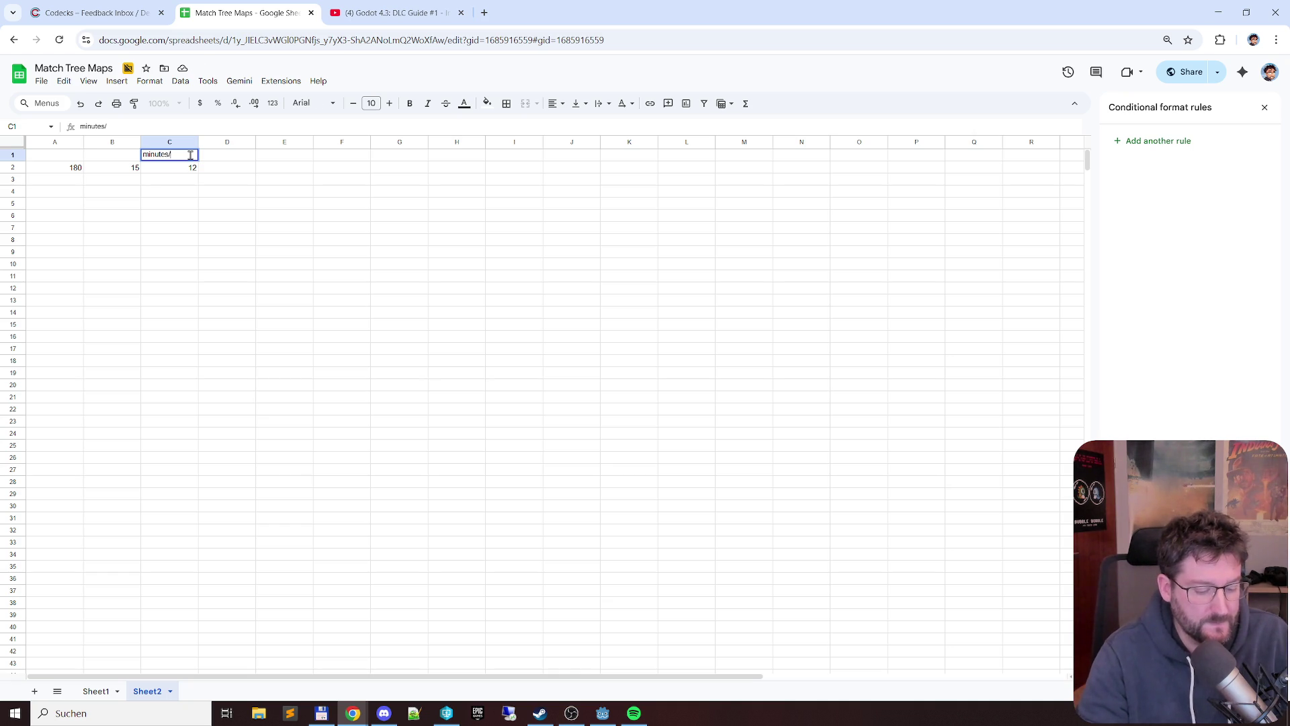
key(Return)
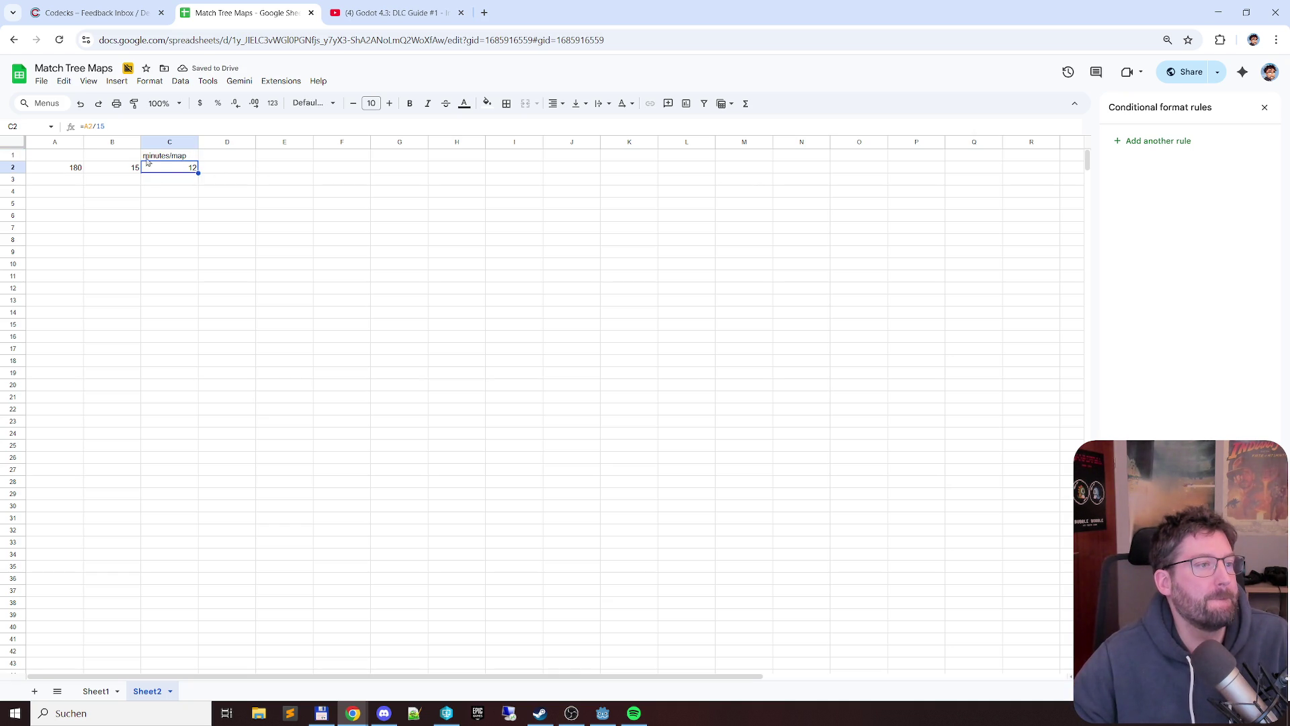
- Clear the whole scratch calculation block A1:C2
drag(55, 154, 169, 168)
key(Delete)
click(169, 168)
- Work out =60/4 in cell A2, giving 15
double_click(65, 165)
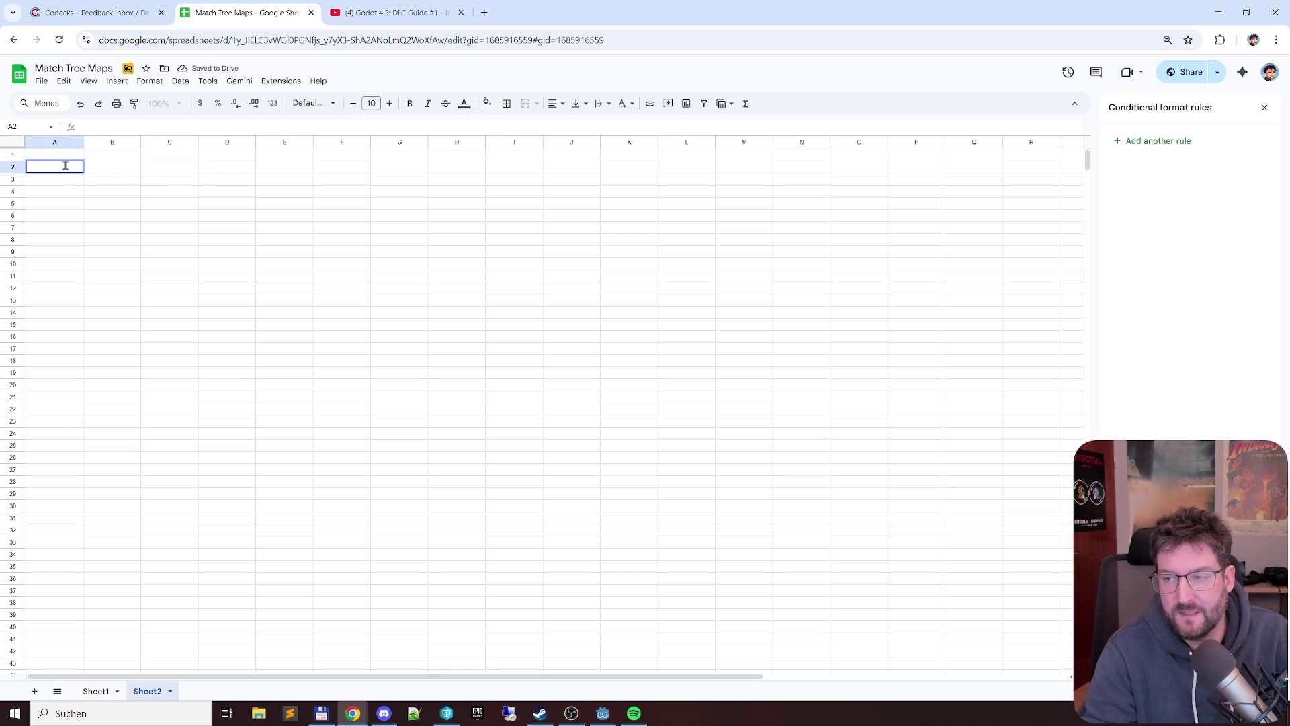
text(60)
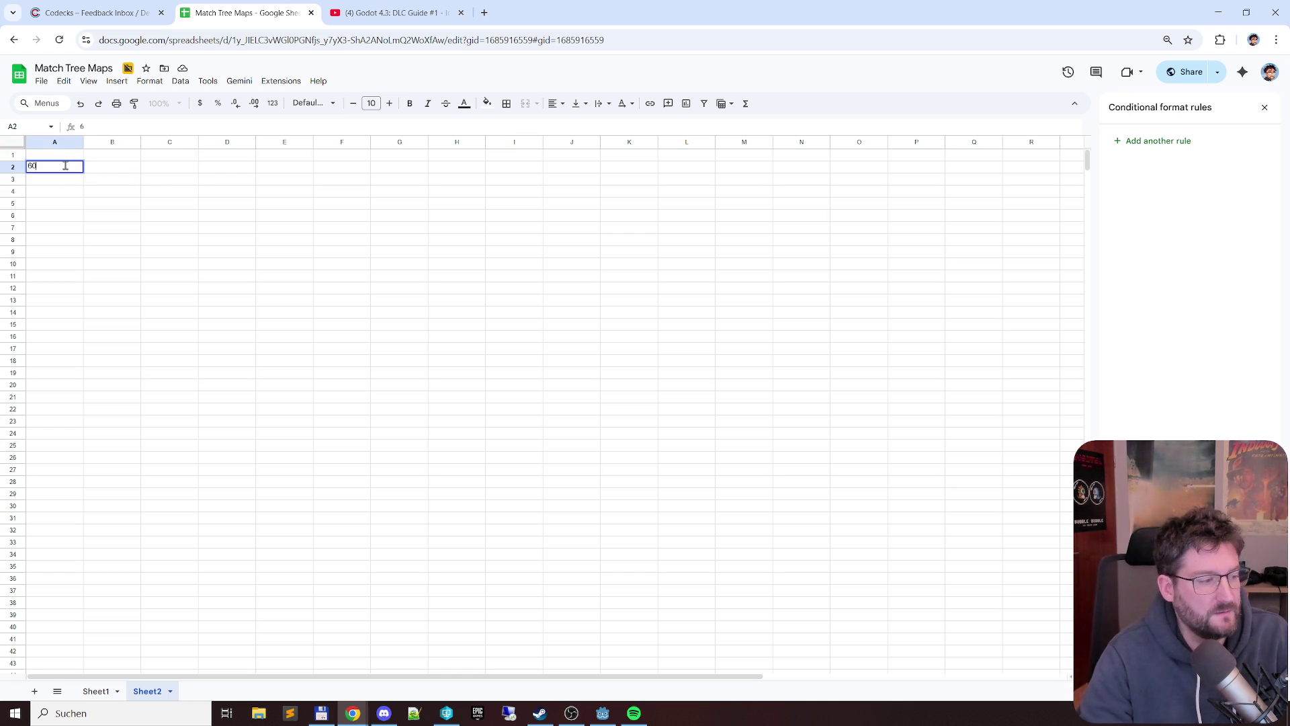
key(Tab)
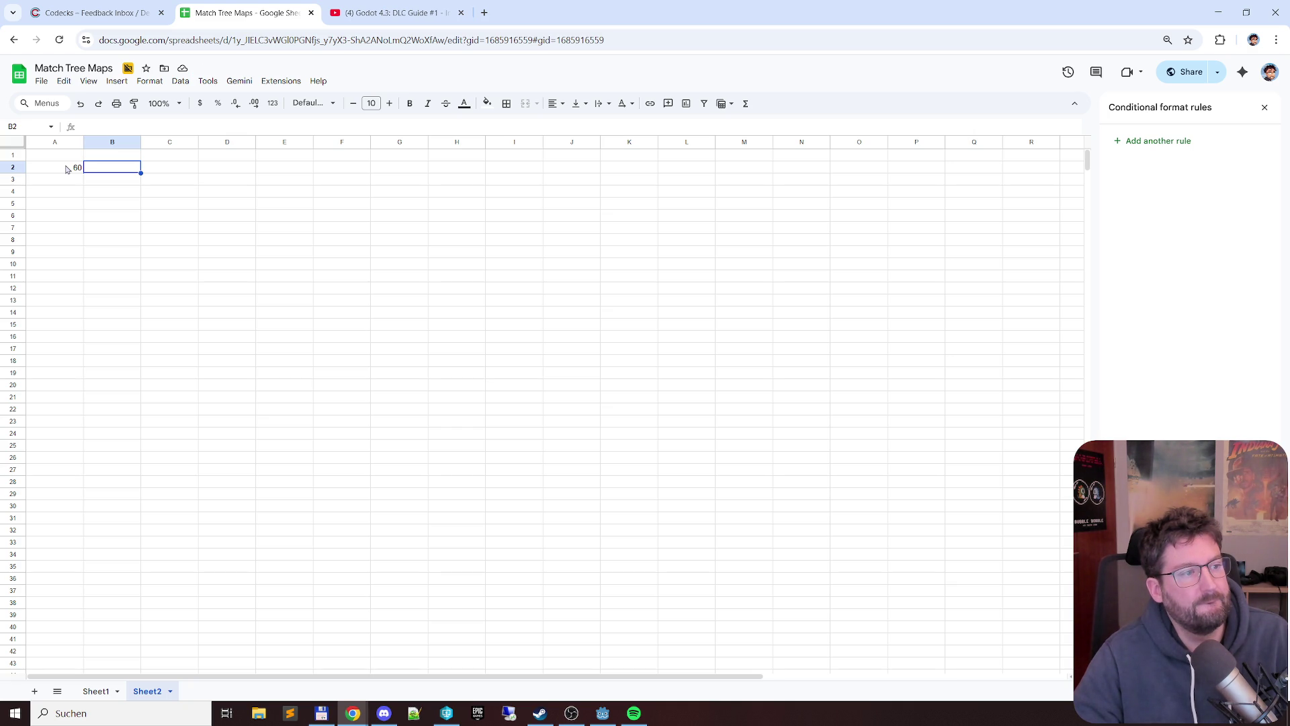
click(66, 168)
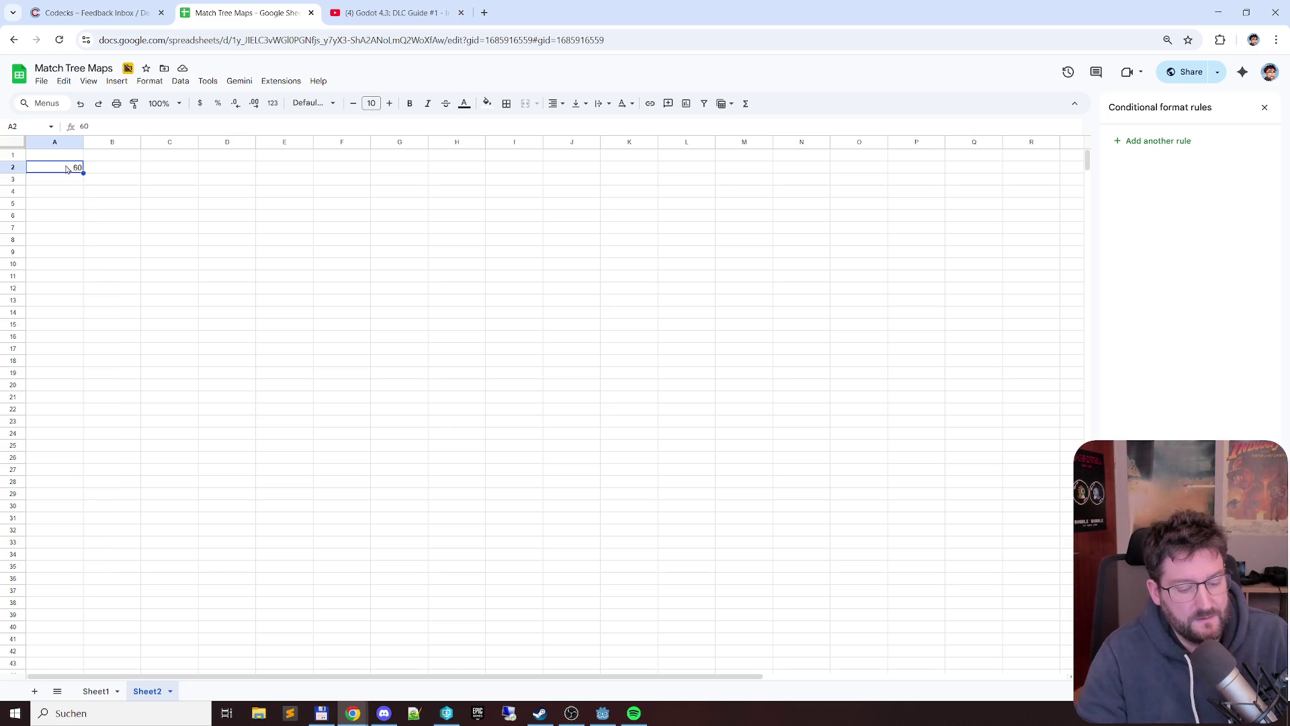
text(/)
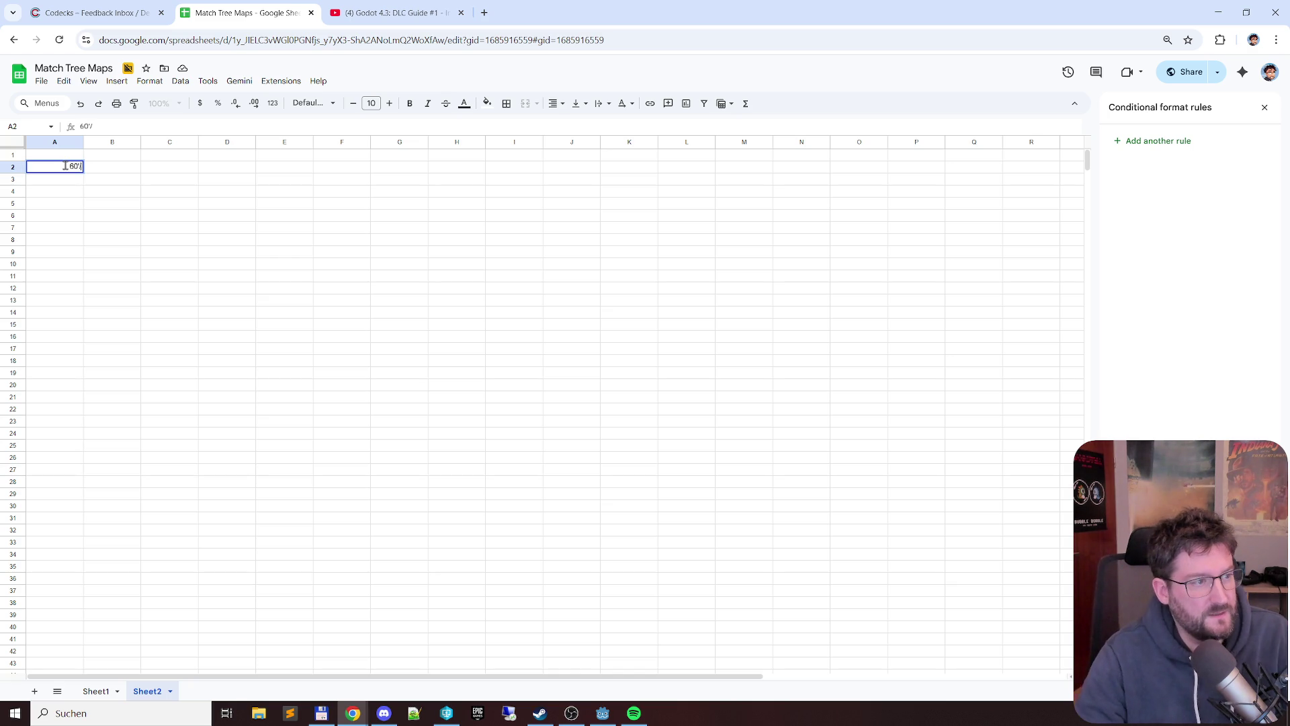
key(BackSpace)
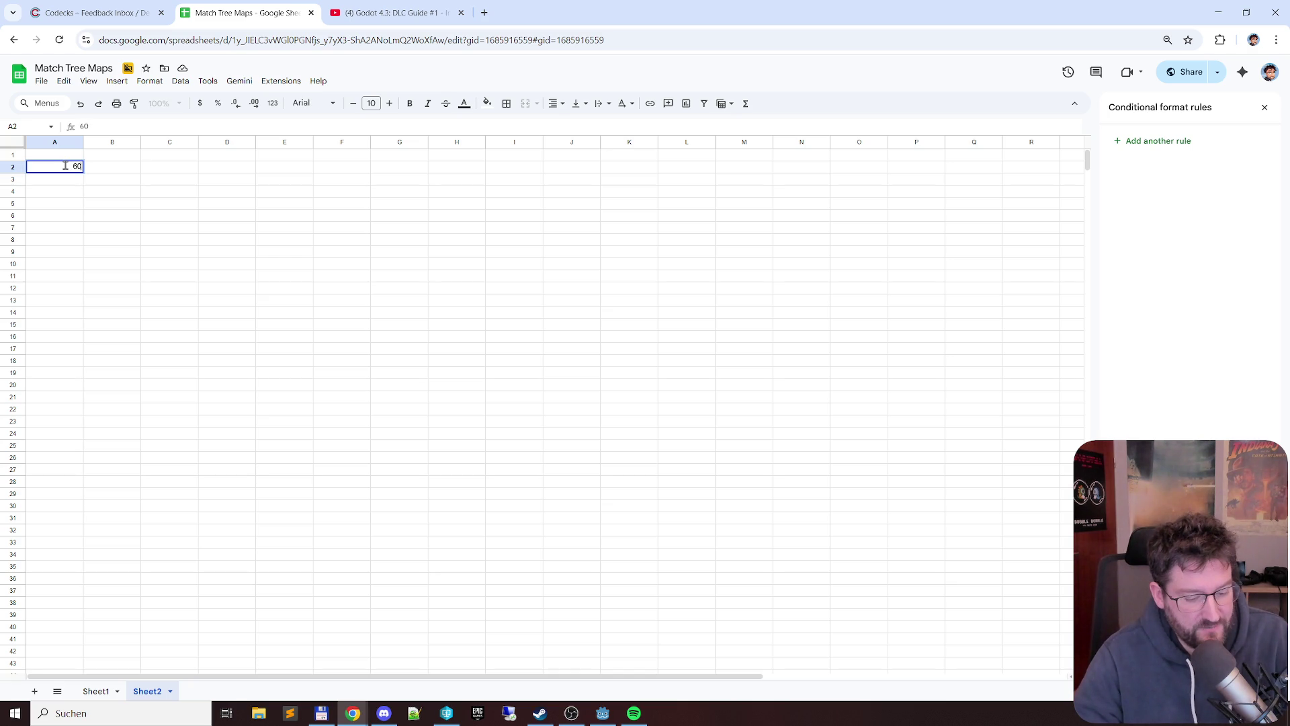
text(/)
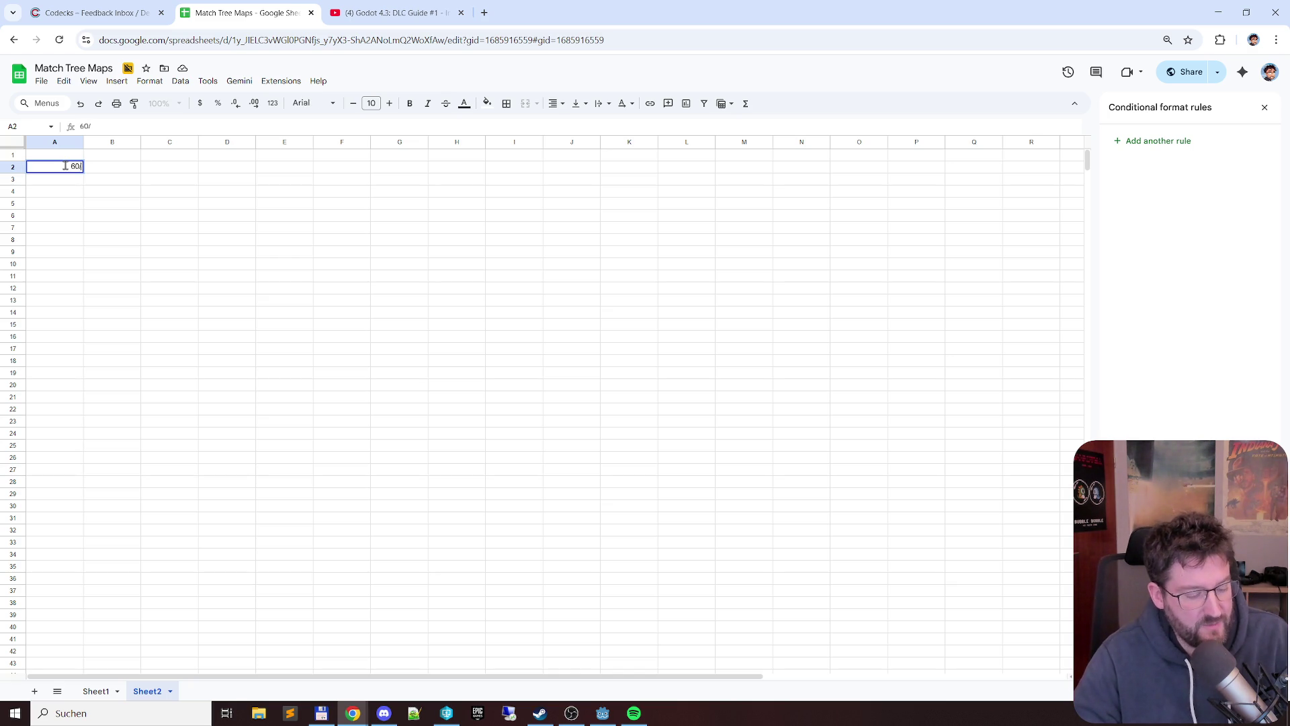
text(4)
key(Return)
click(67, 168)
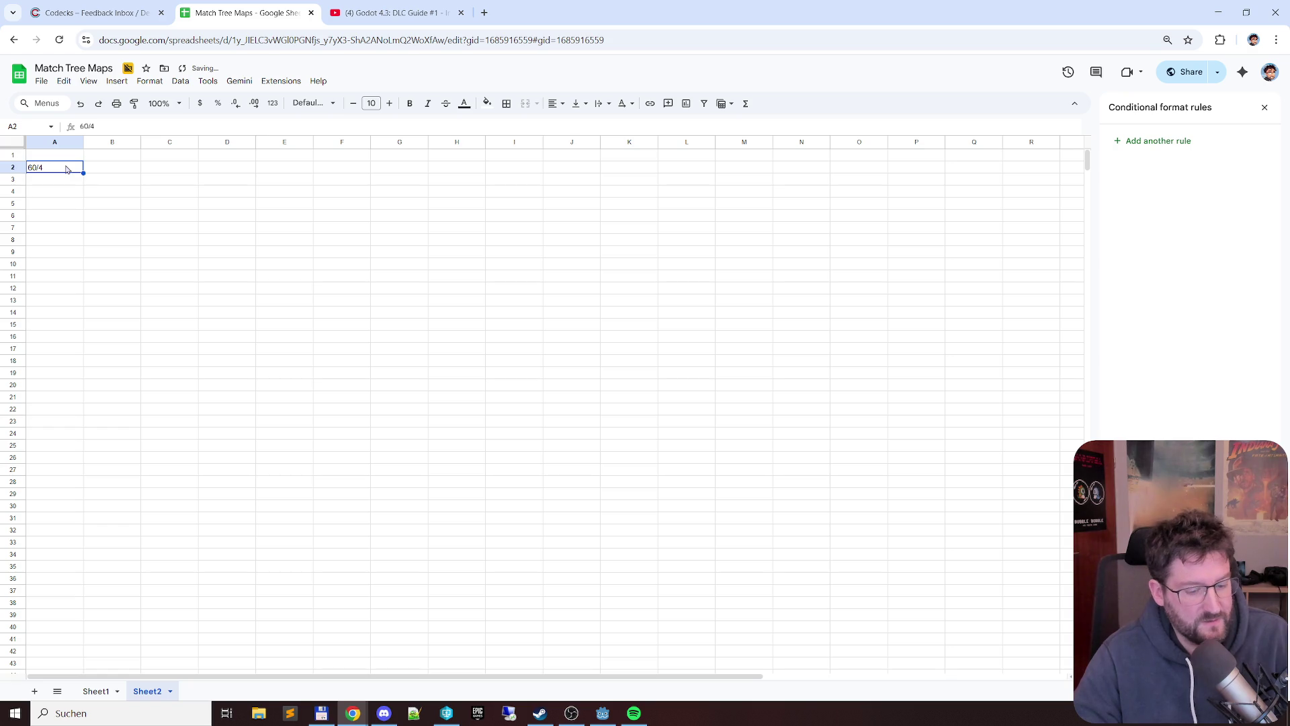
double_click(67, 168)
key(Home)
text(=)
key(Return)
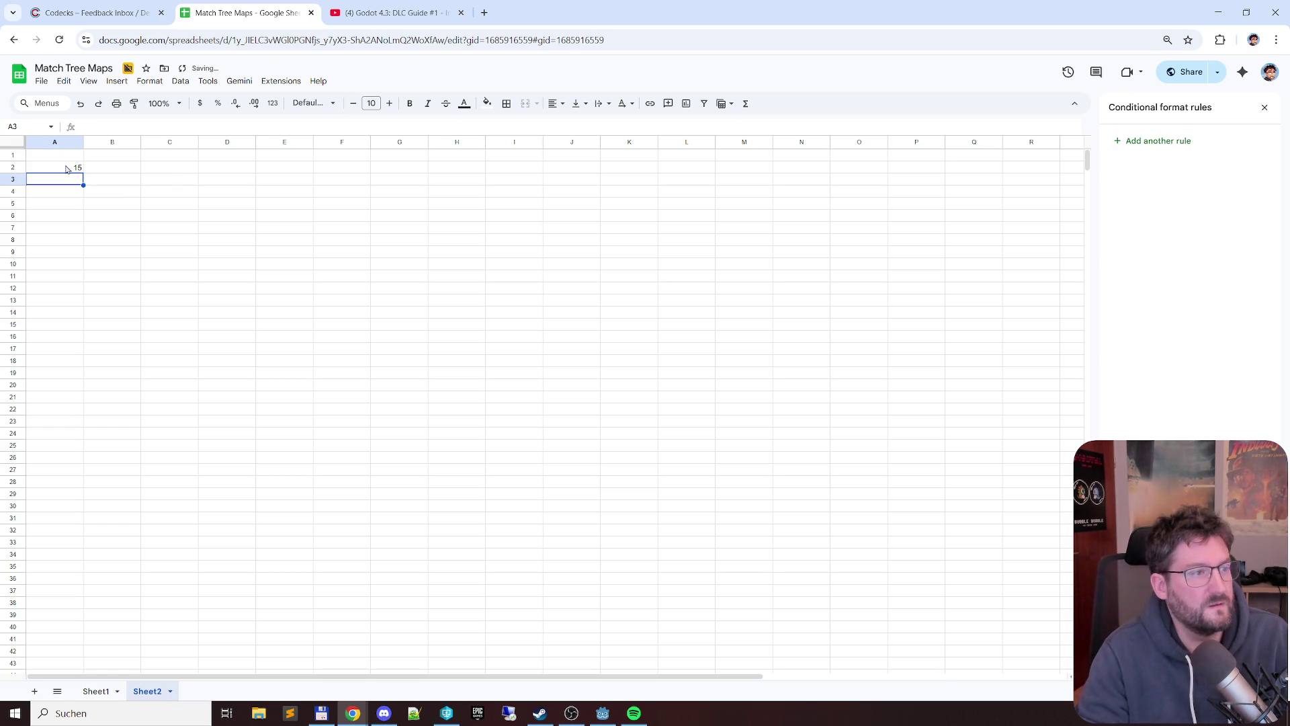
- Replace A2 with the value 12, switch back to Sheet1, and go to the Codecks project
key(Up)
key(Up)
click(67, 168)
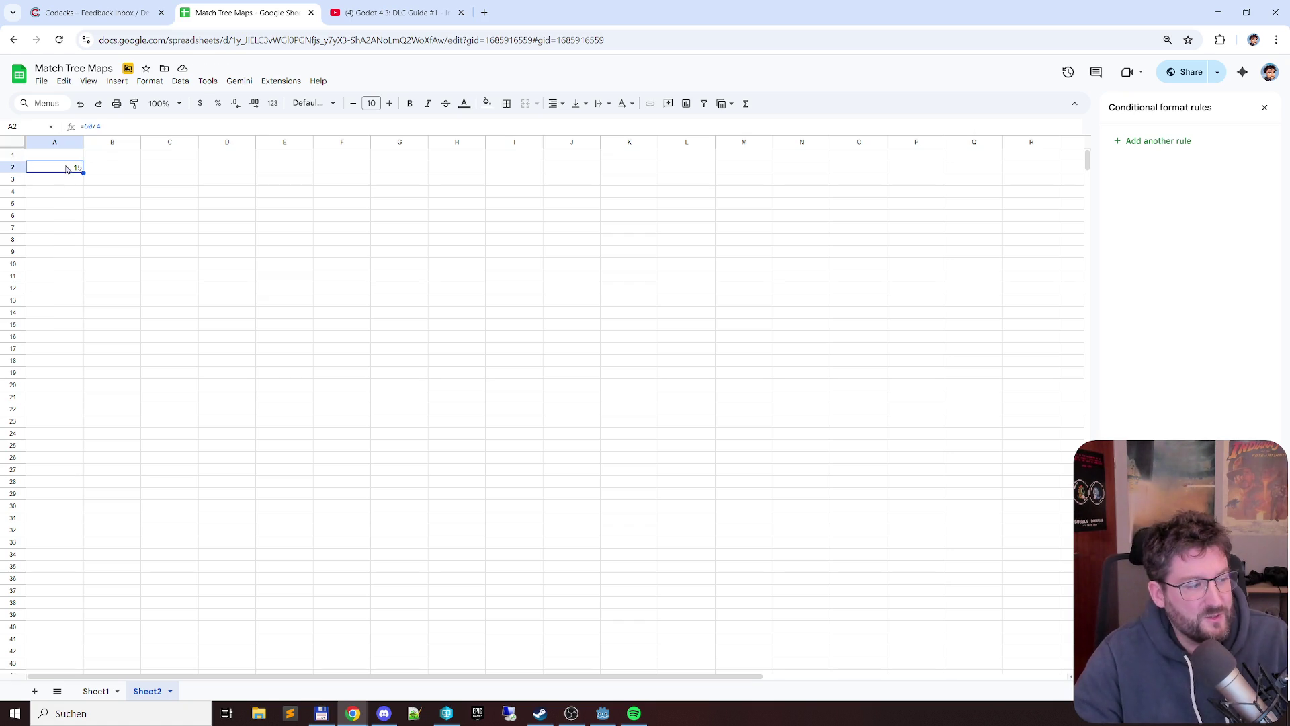
key(Delete)
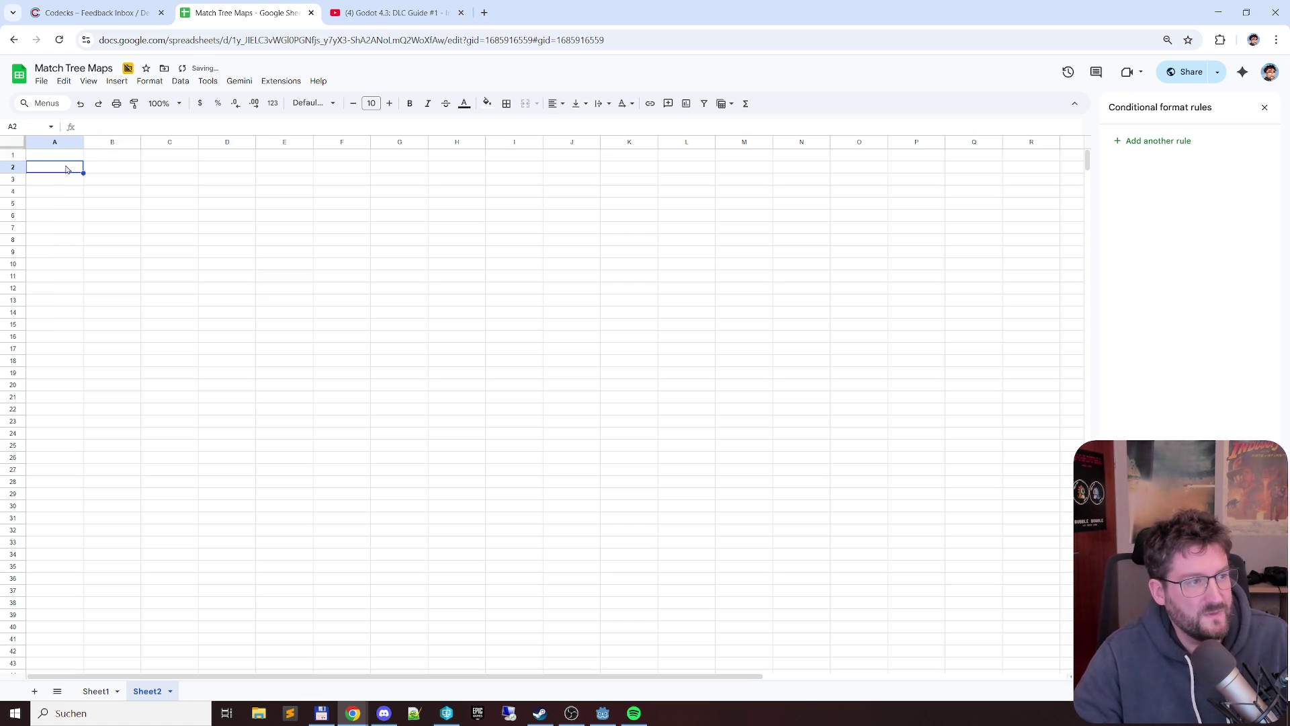
key(Up)
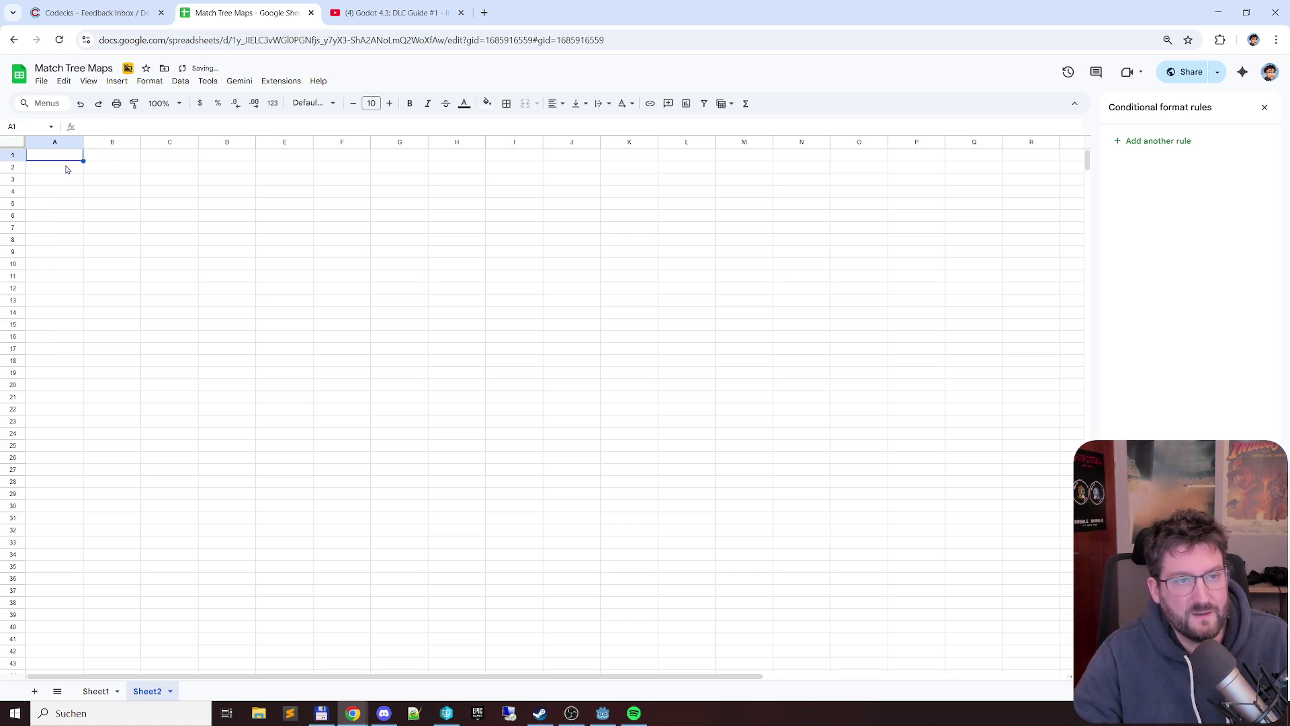
key(Down)
key(Up)
key(Down)
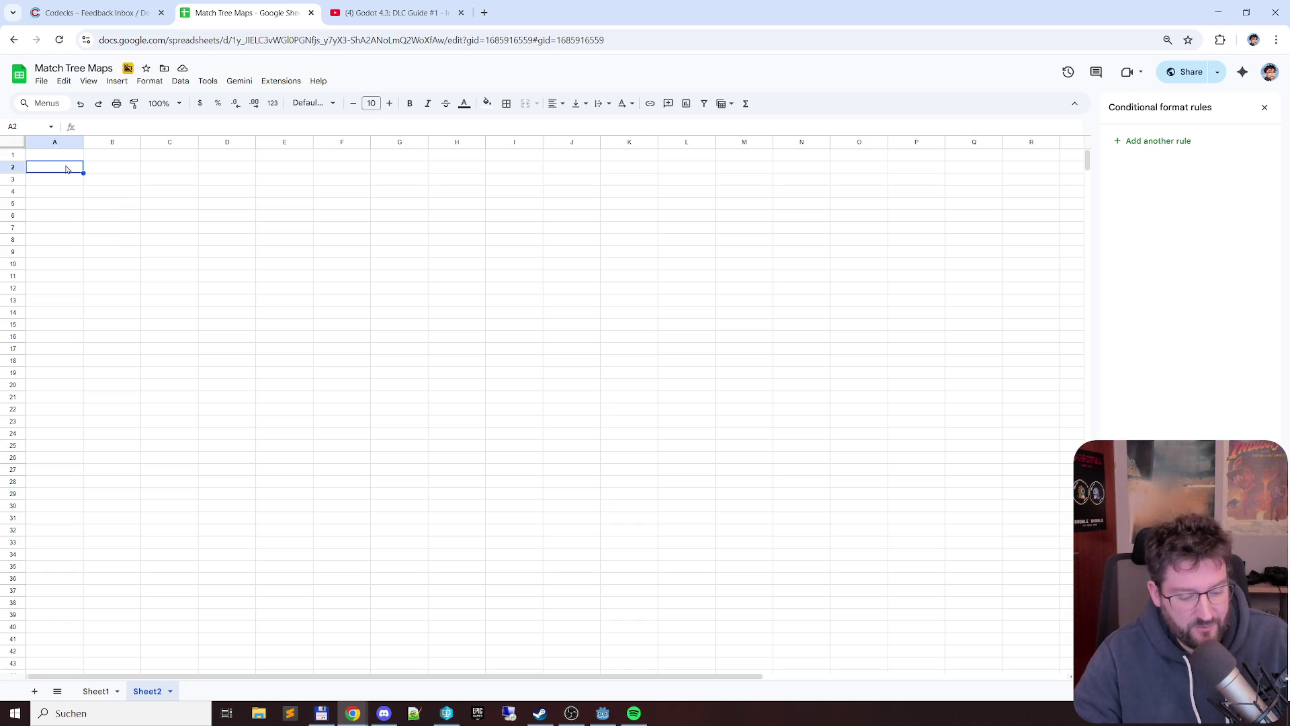
text(12)
key(Return)
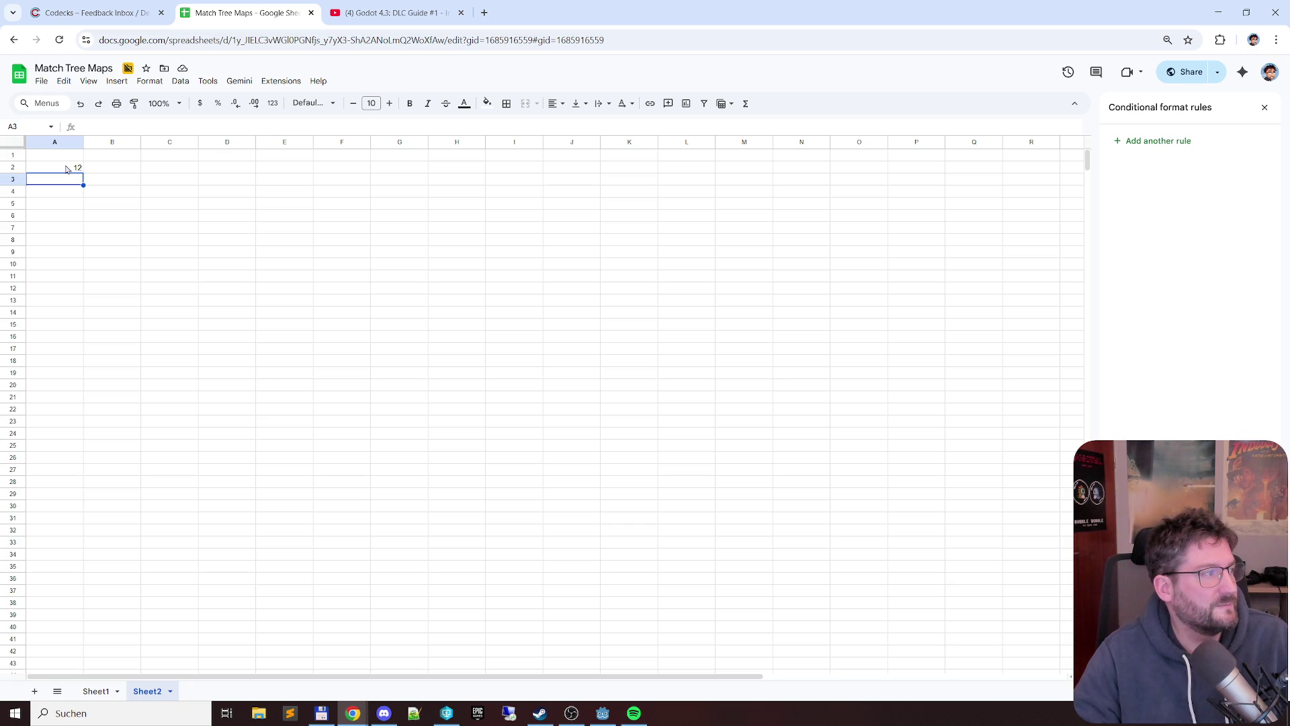
key(ctrl+shift+Page_Up)
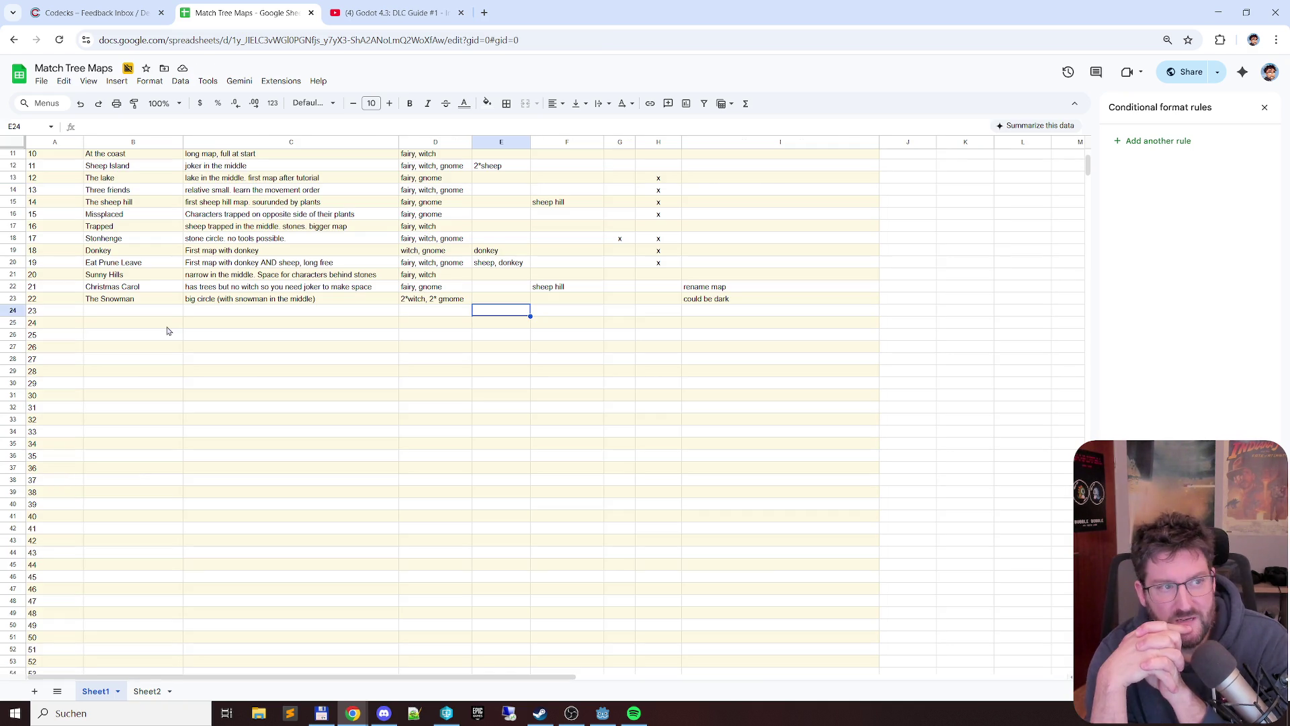
click(96, 12)
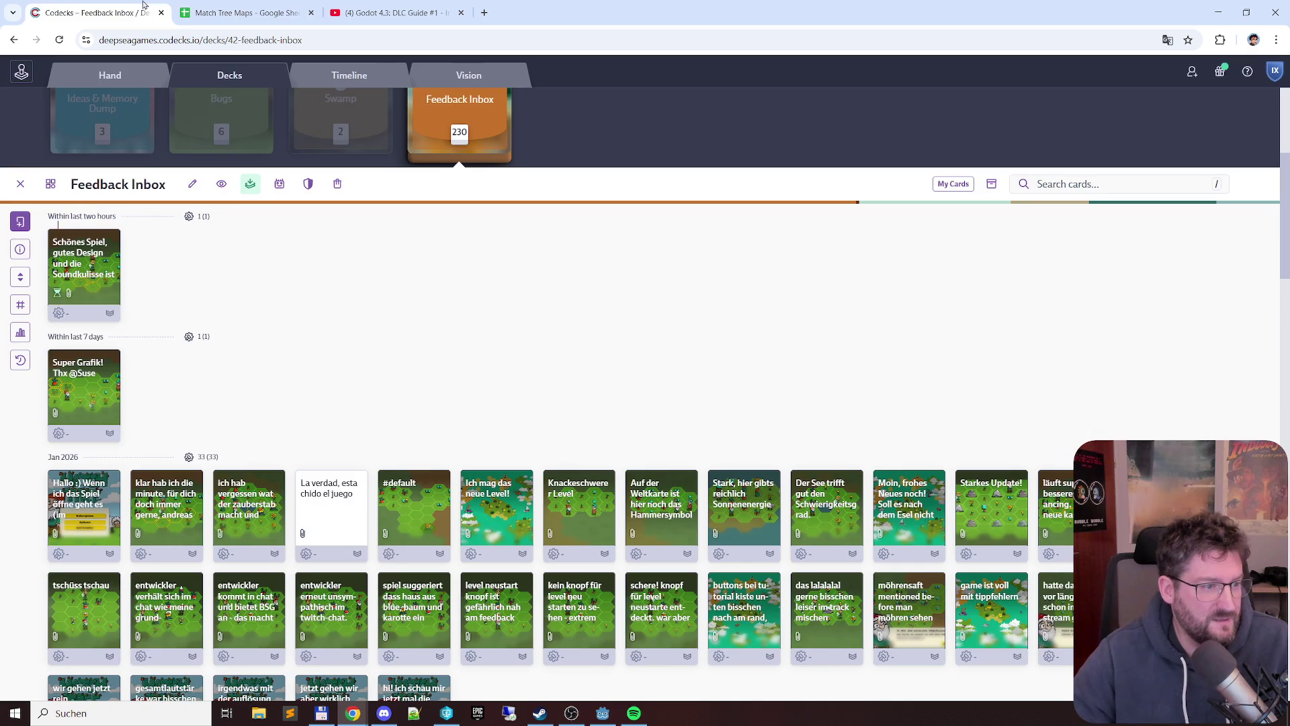
- Review the Tool ideas card in the Ideas & Memory Dump deck
click(459, 127)
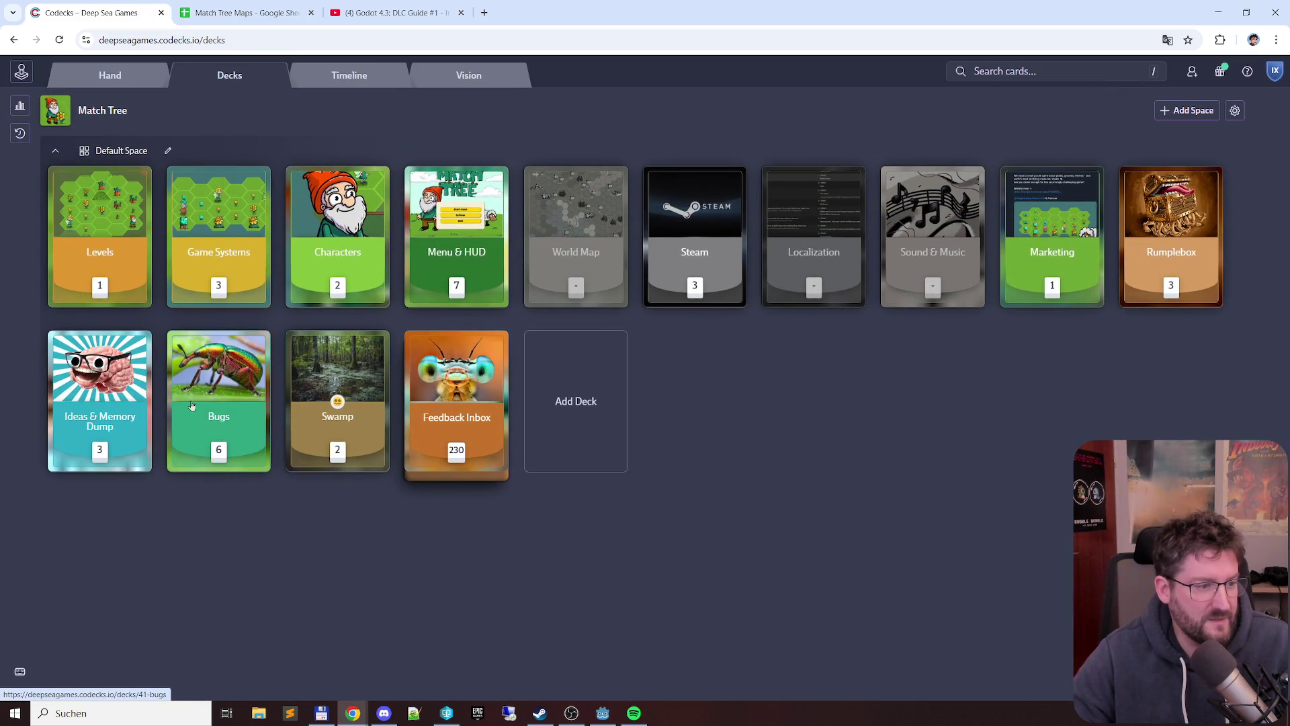
click(100, 400)
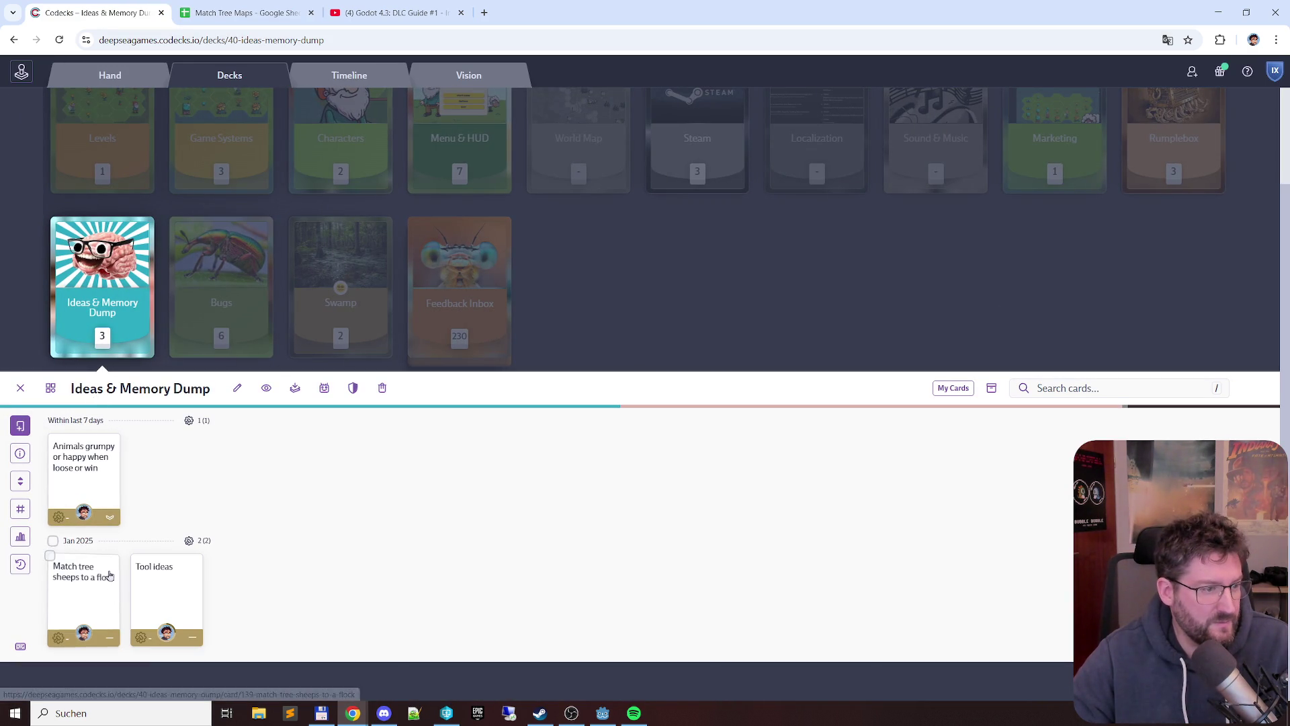
mouse_move(84, 599)
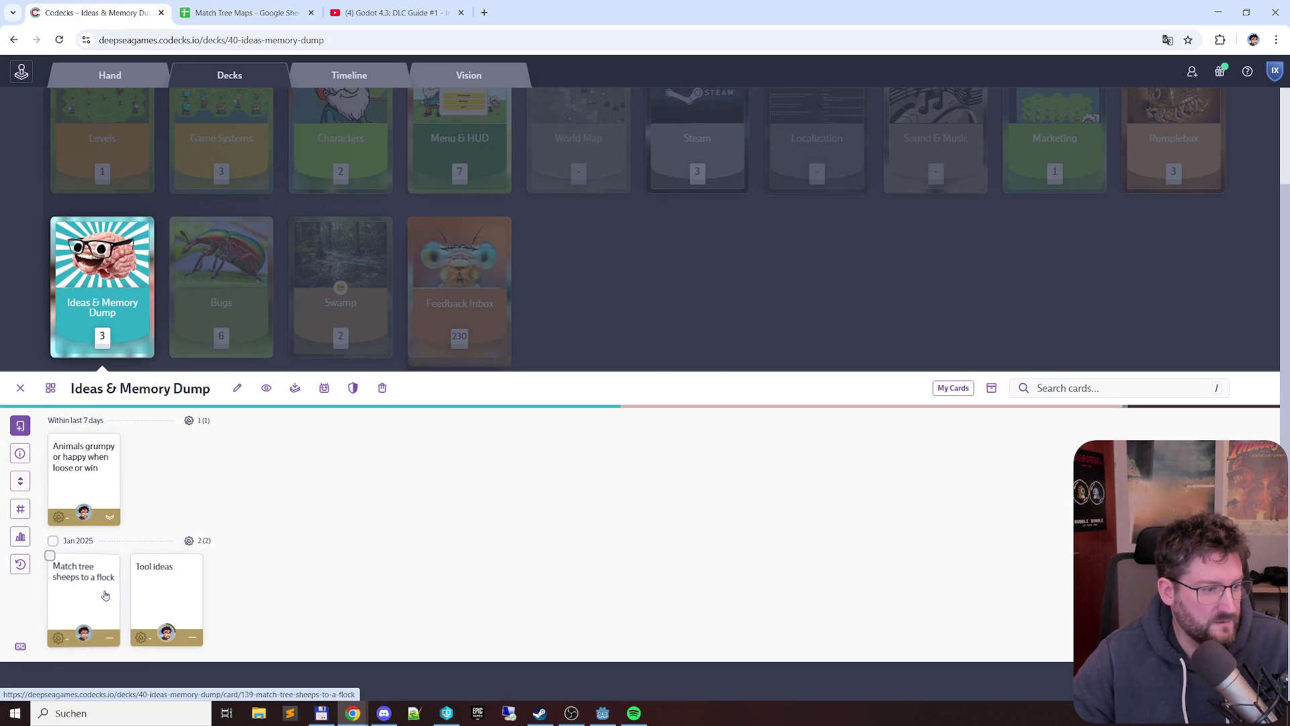
click(134, 587)
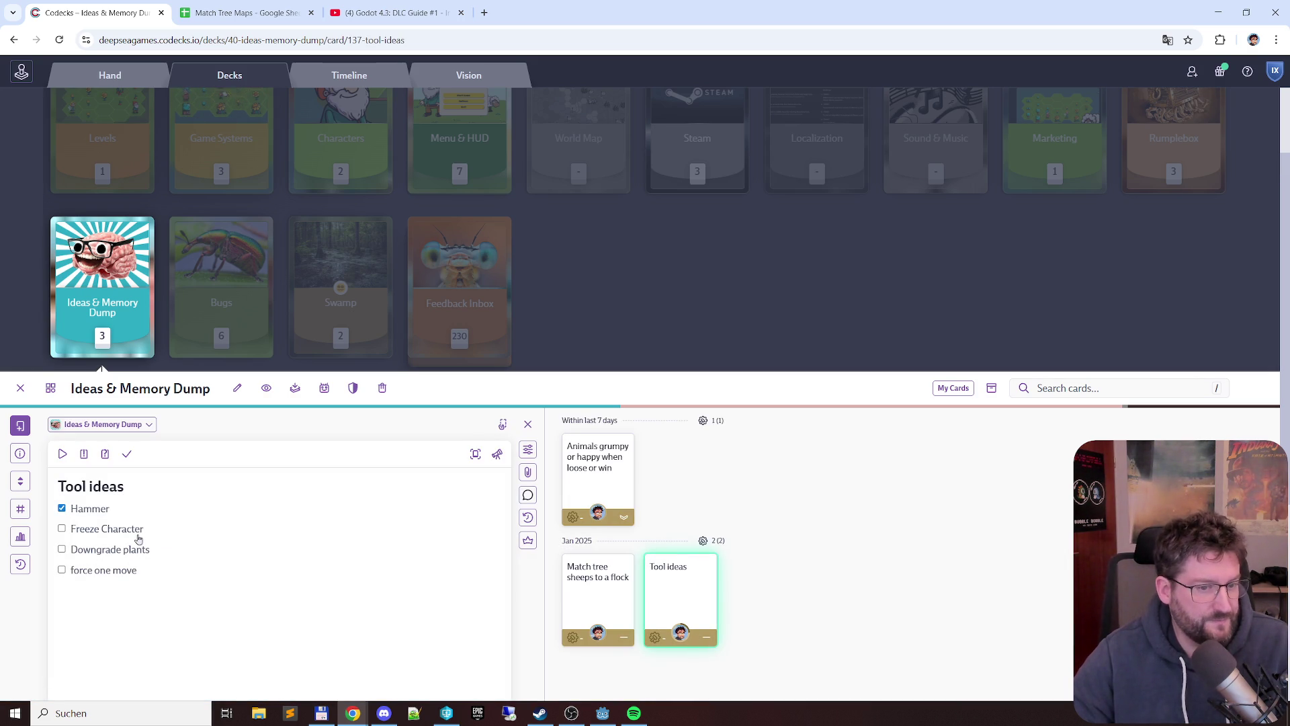
click(108, 341)
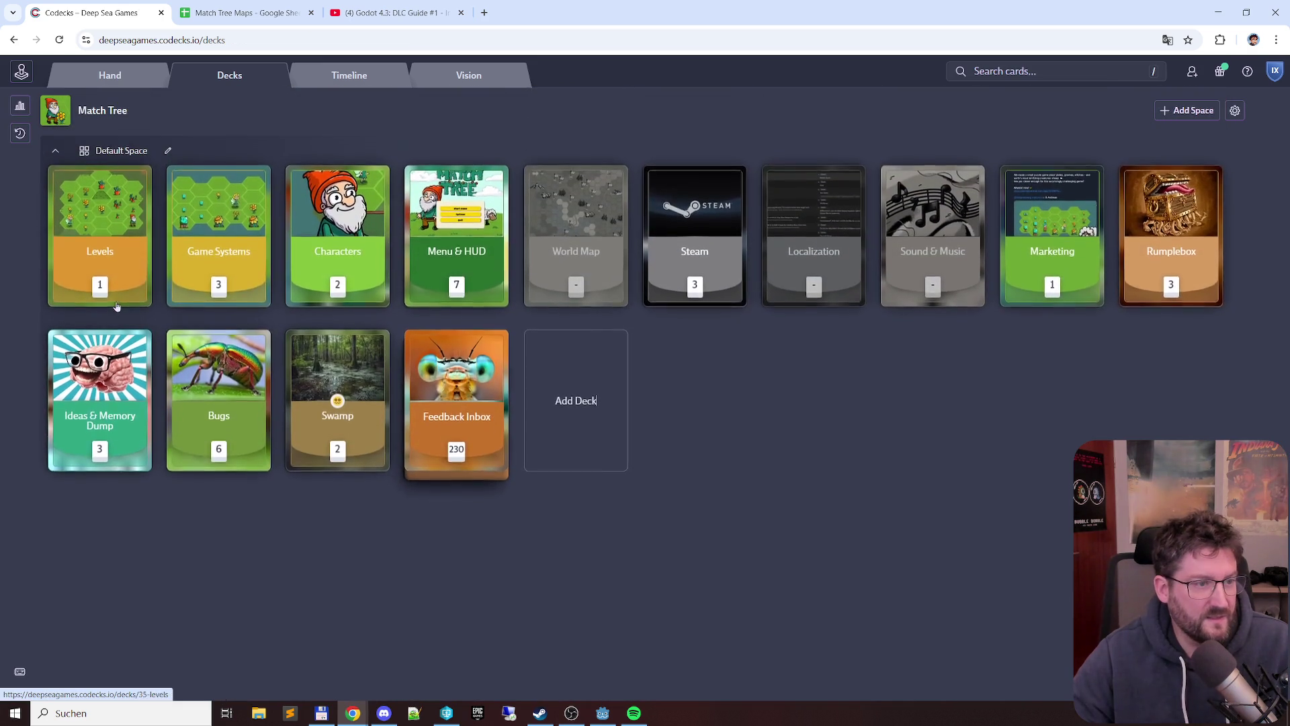
- Glance through the Characters, Game Systems, Levels and Bugs decks, then return to the spreadsheet
click(337, 234)
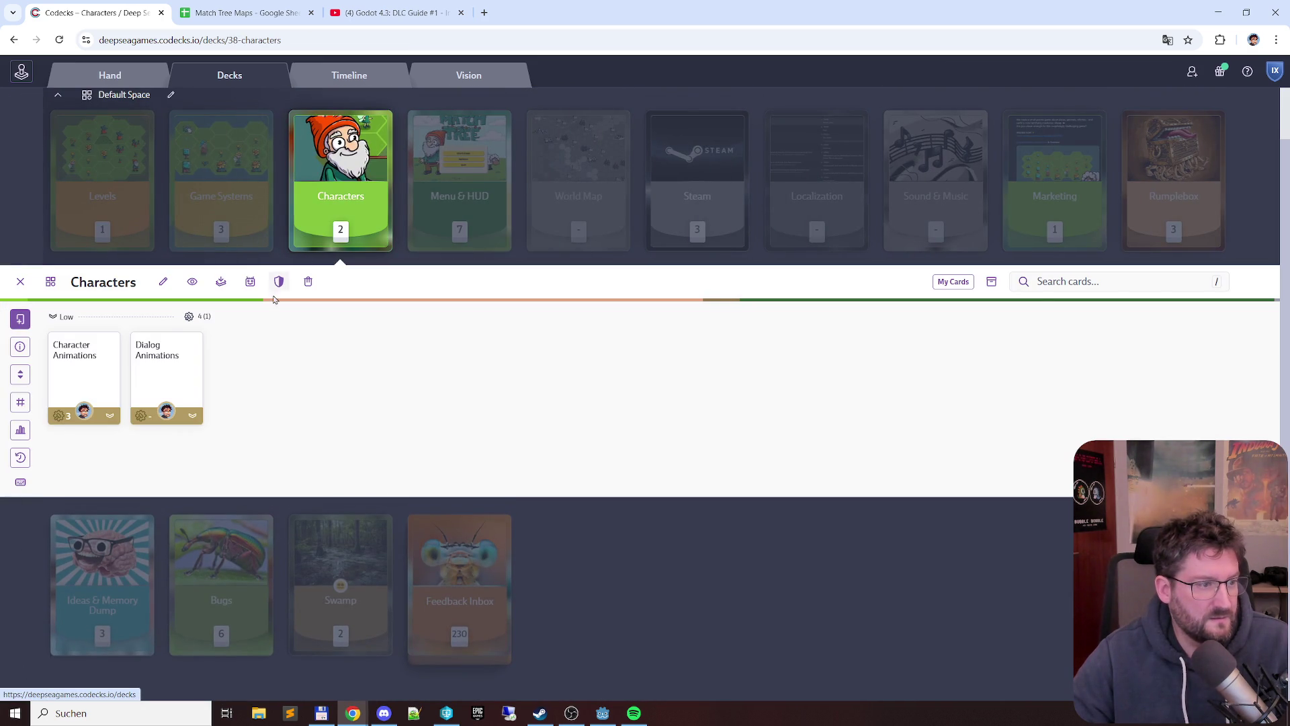
key(Escape)
click(206, 216)
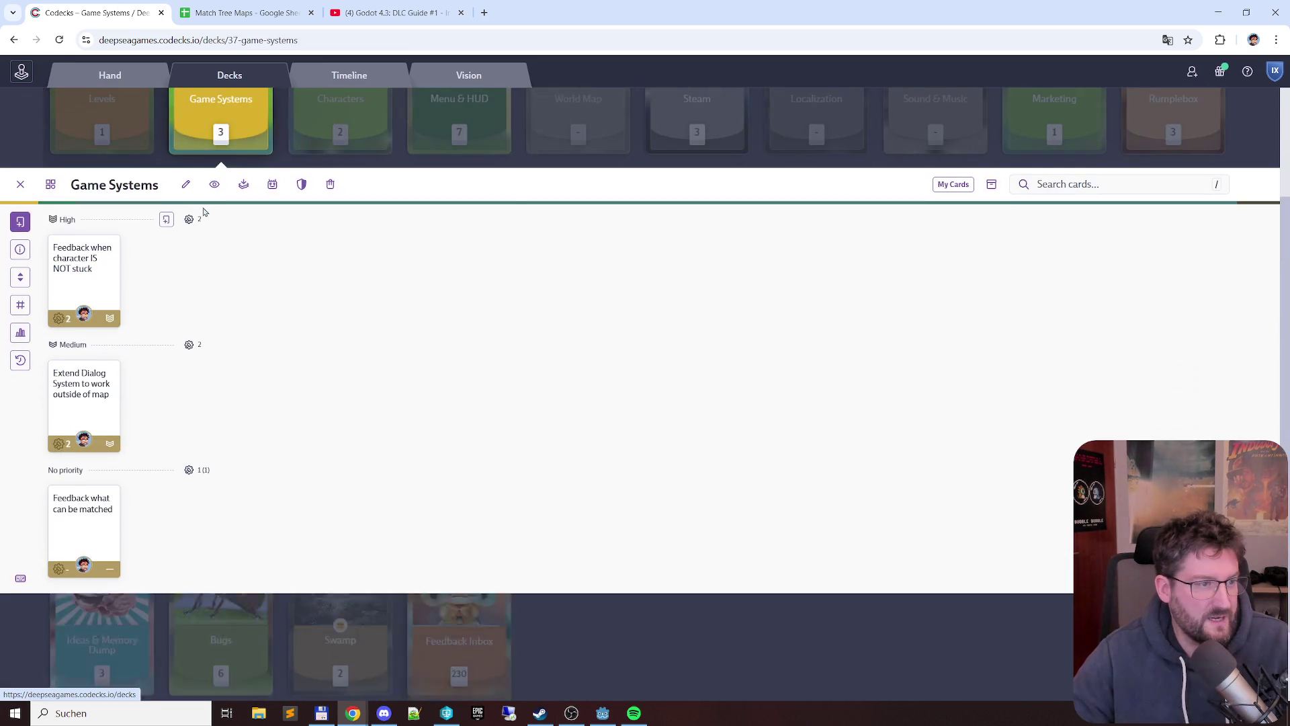
click(232, 121)
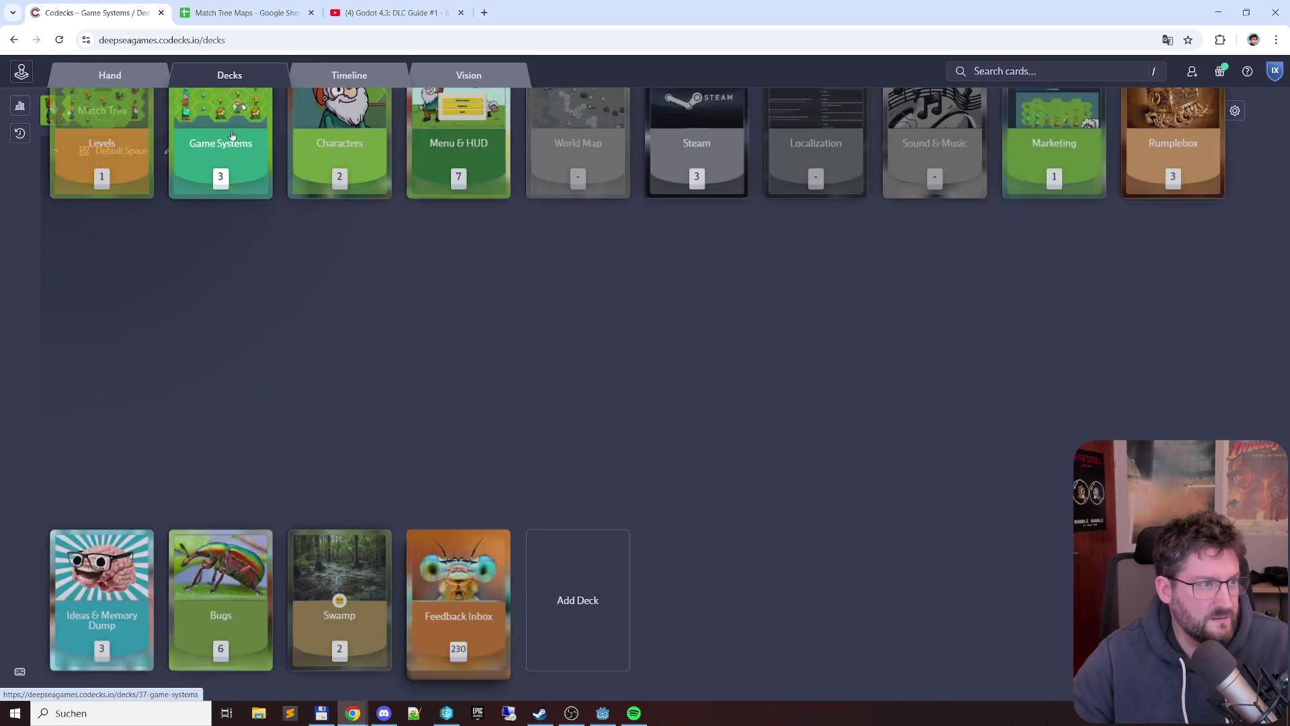
click(100, 217)
click(119, 211)
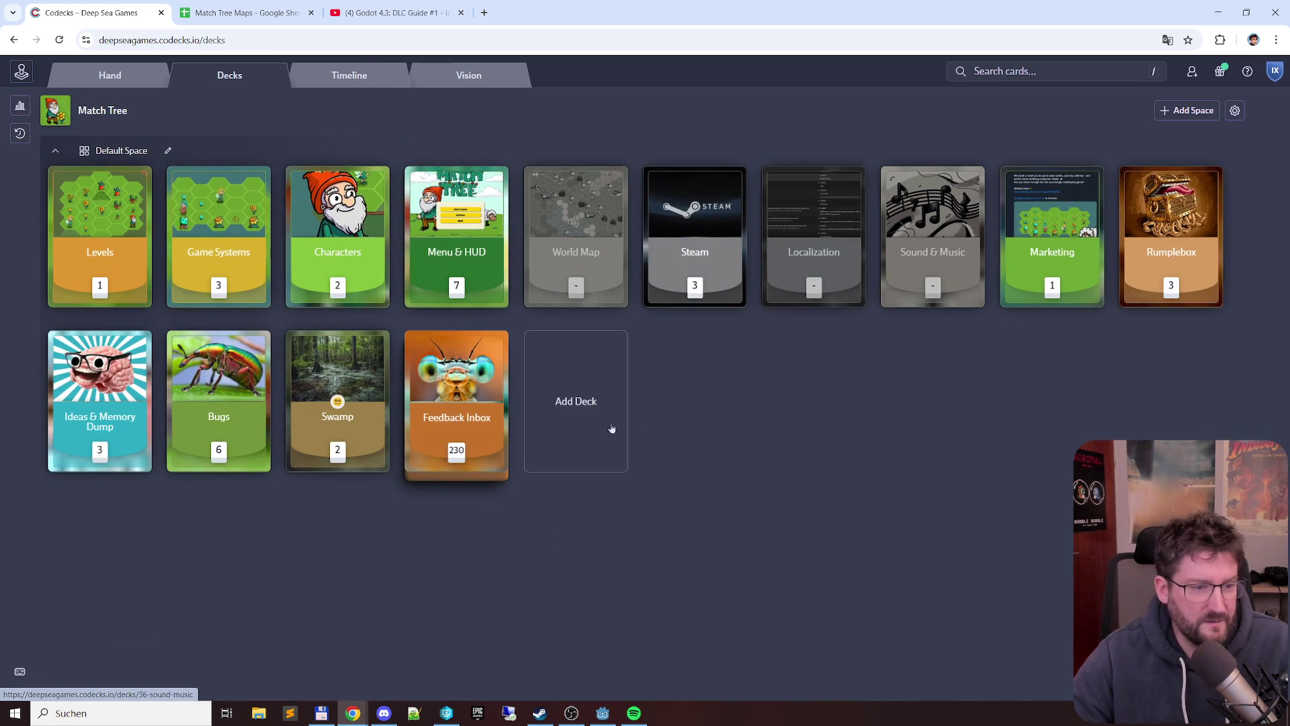
click(217, 393)
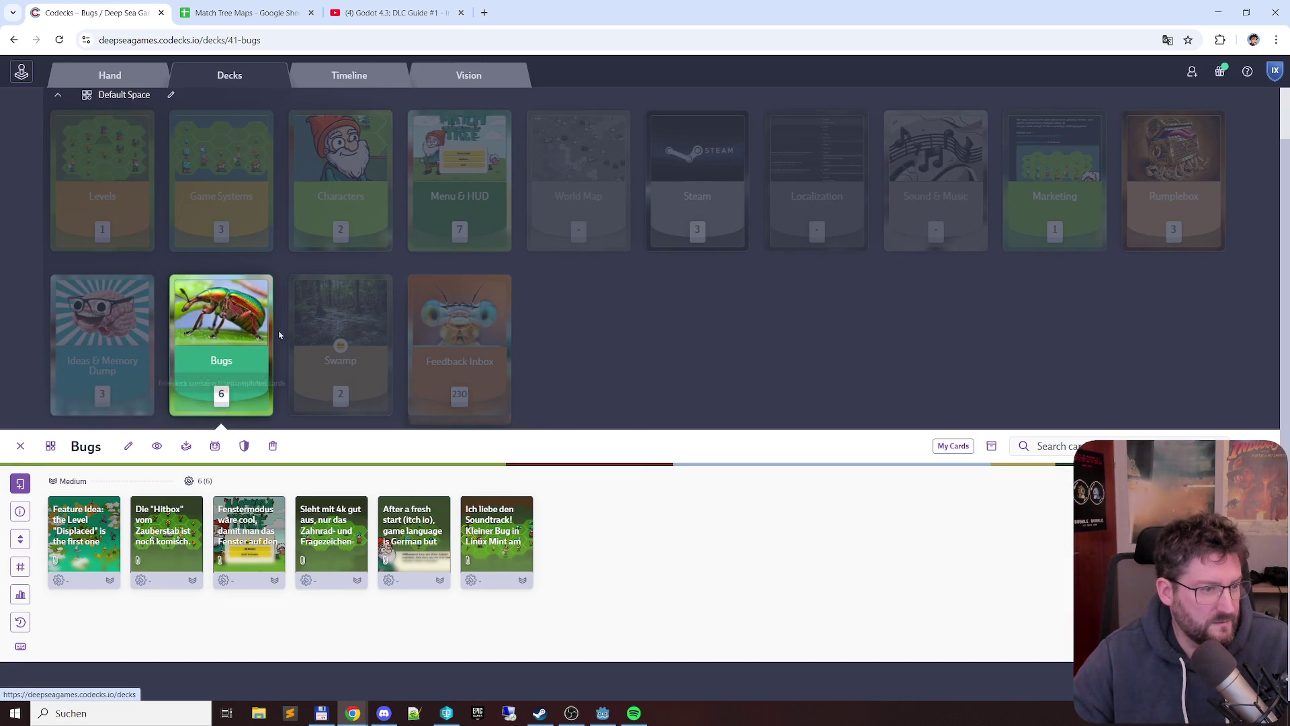
click(253, 355)
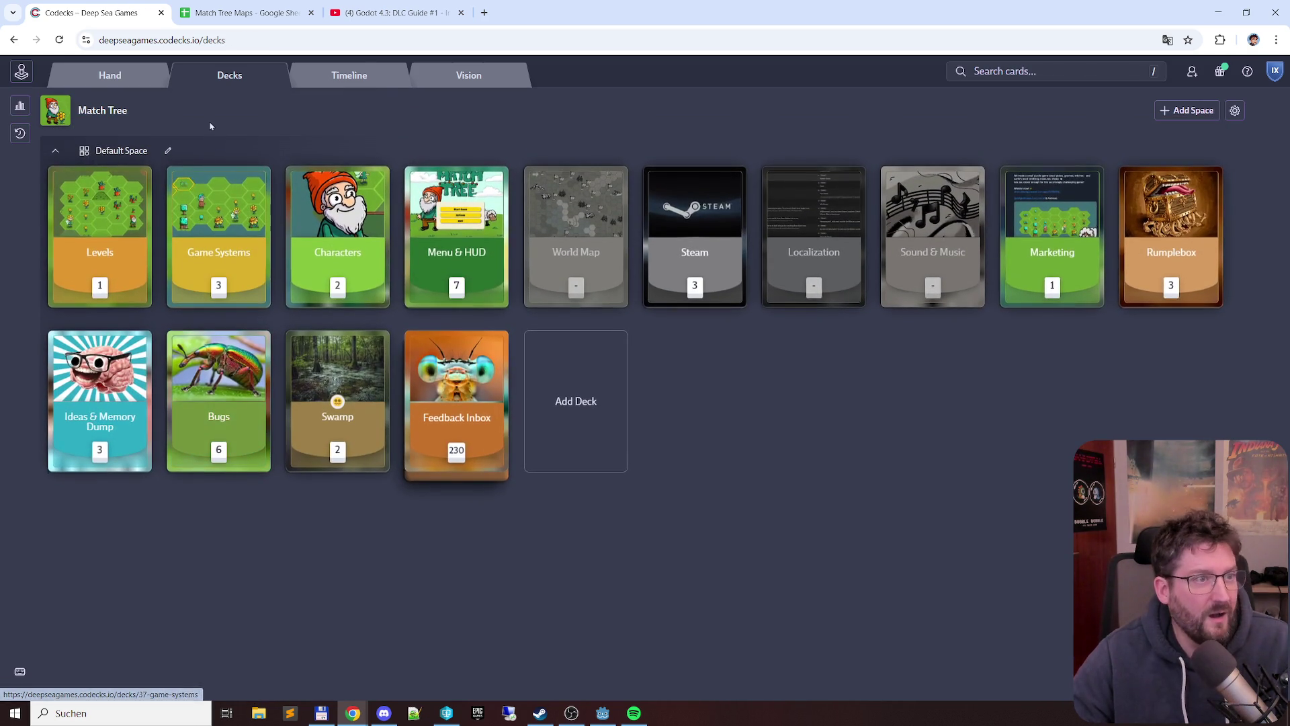
click(247, 12)
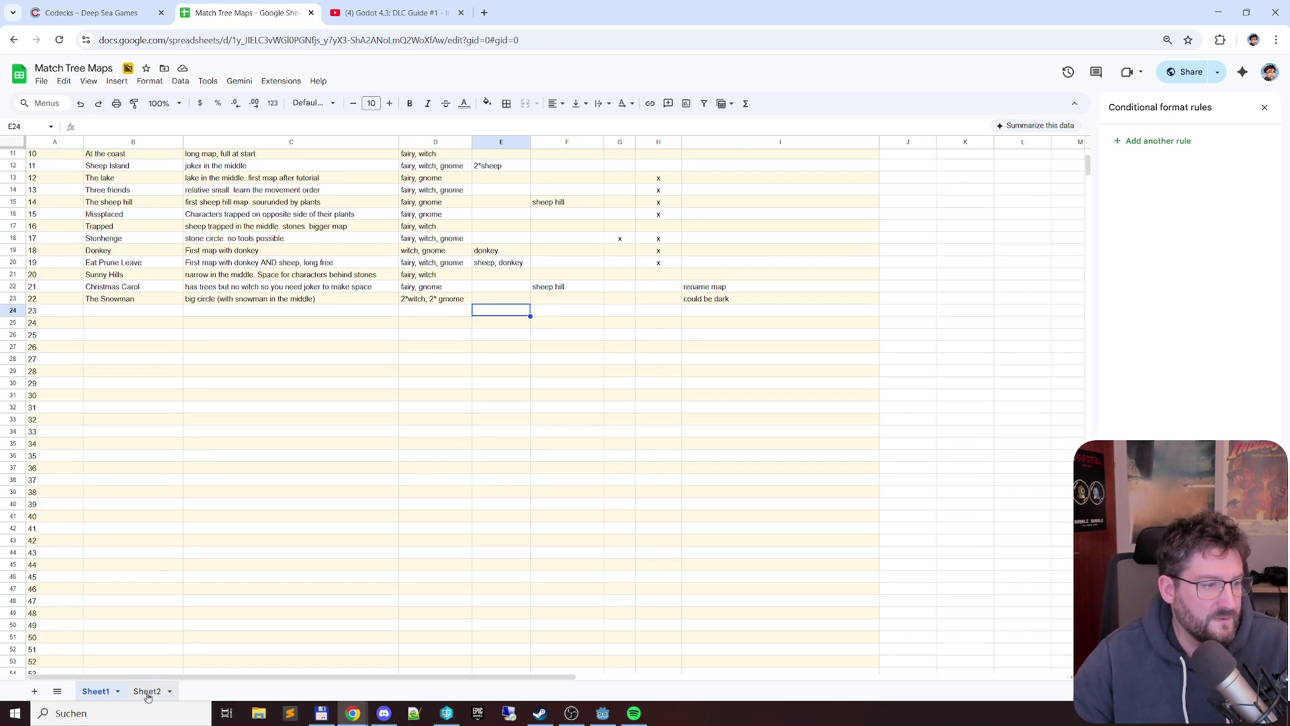
- On Sheet2 add Bug in A8 to the animal list and Golem in B5 under SheepHill
click(147, 691)
click(51, 240)
text(Bug)
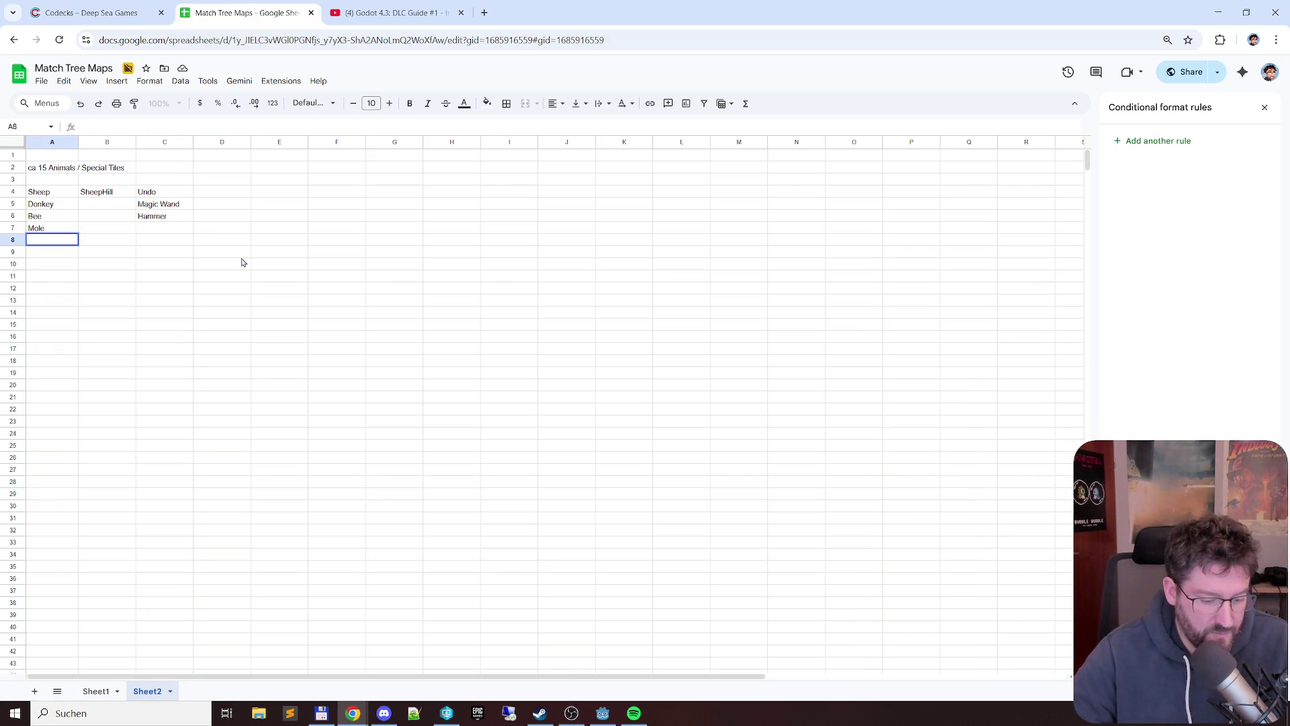
key(Return)
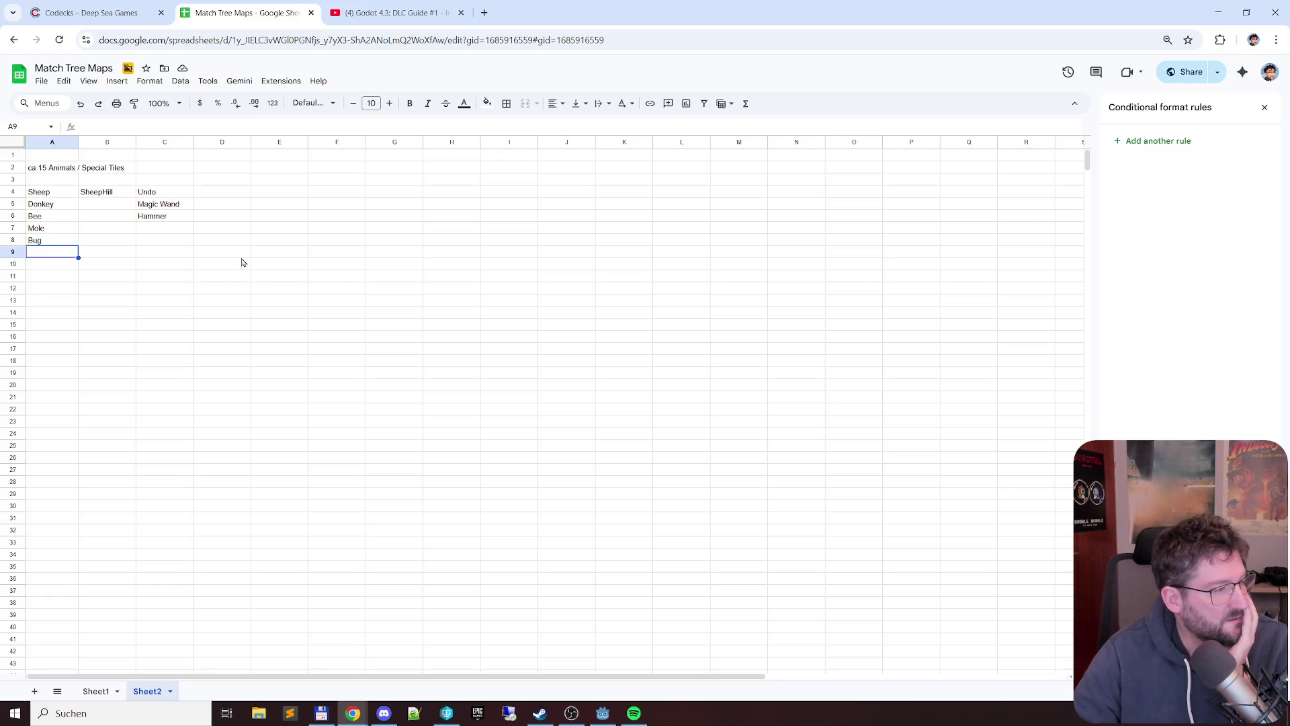
key(Right)
key(Up)
key(Up)
key(Up)
key(Up)
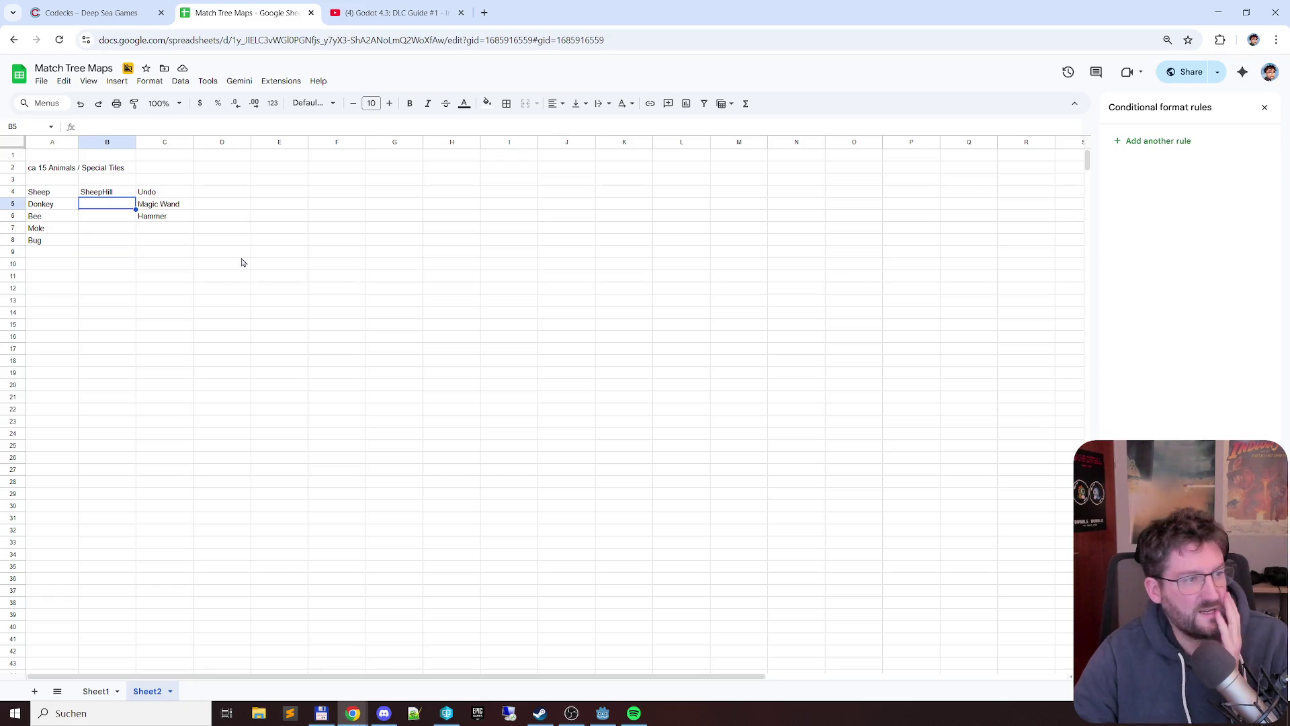
text(Golem)
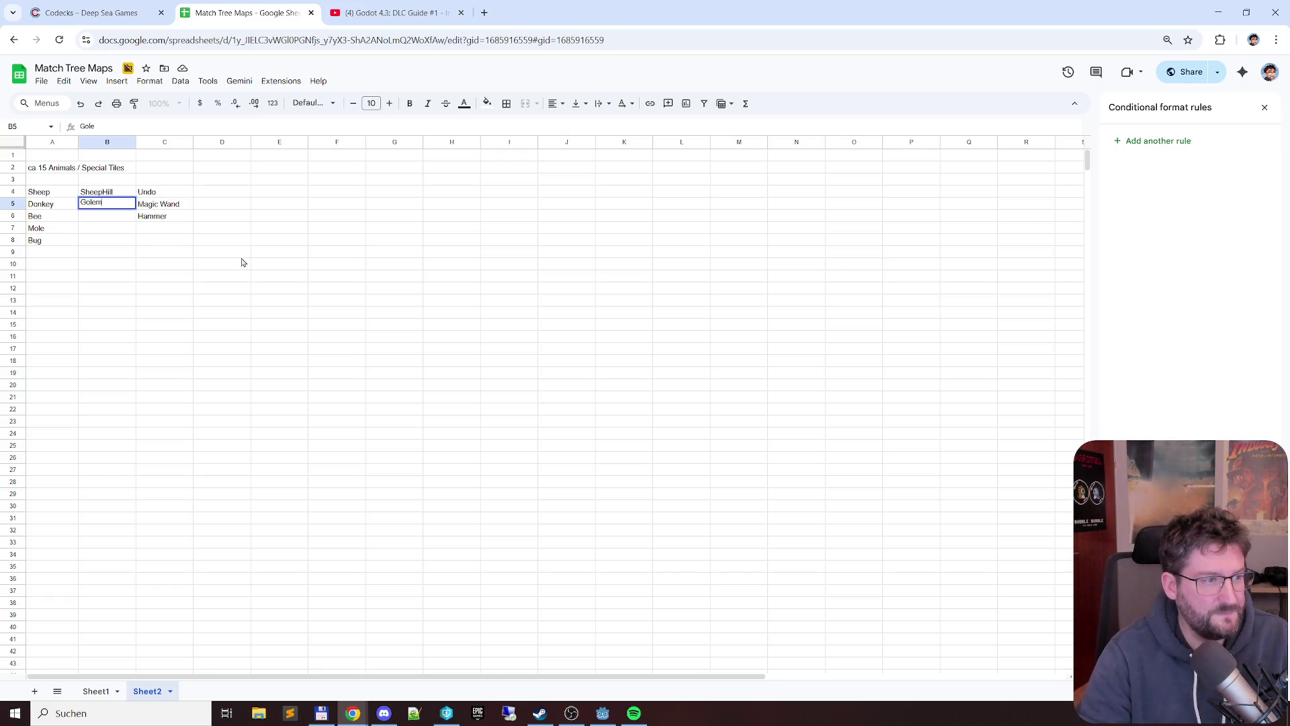
key(Return)
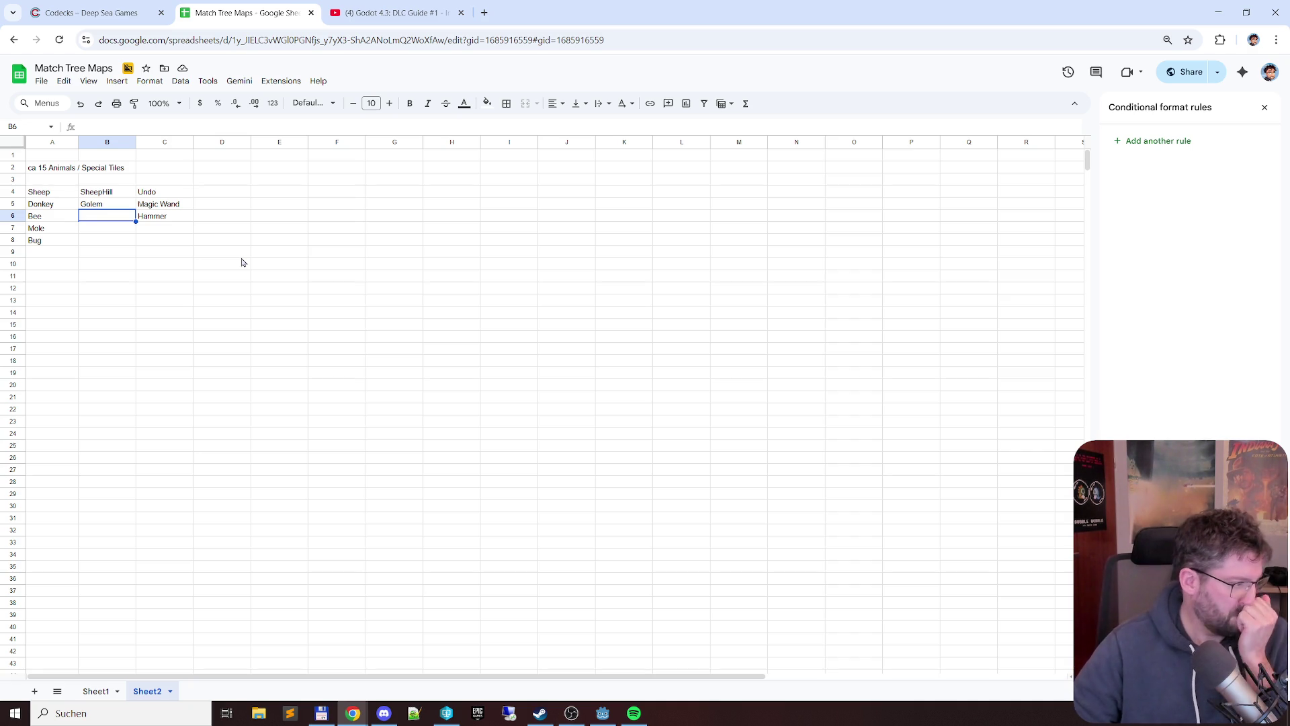
- Add Freeze Character in C7 under Hammer in the tool list
key(Down)
key(Down)
key(Up)
key(Right)
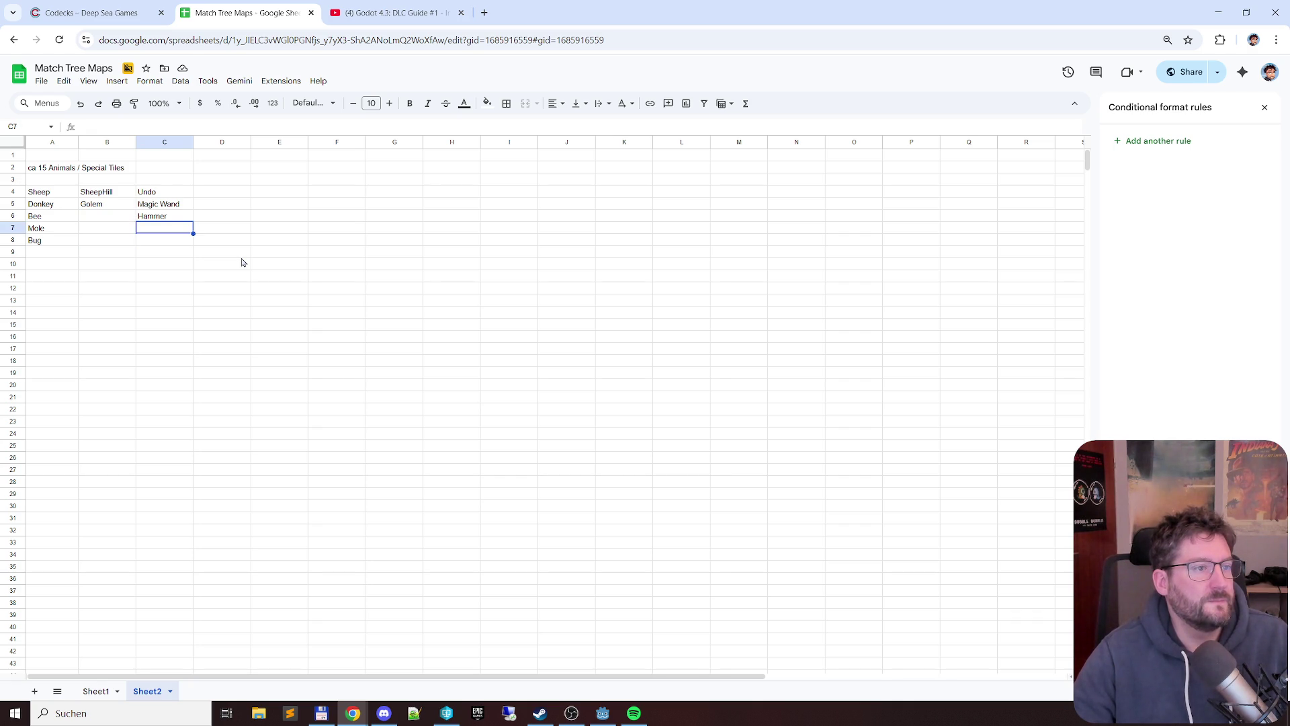
text(Freeze Character)
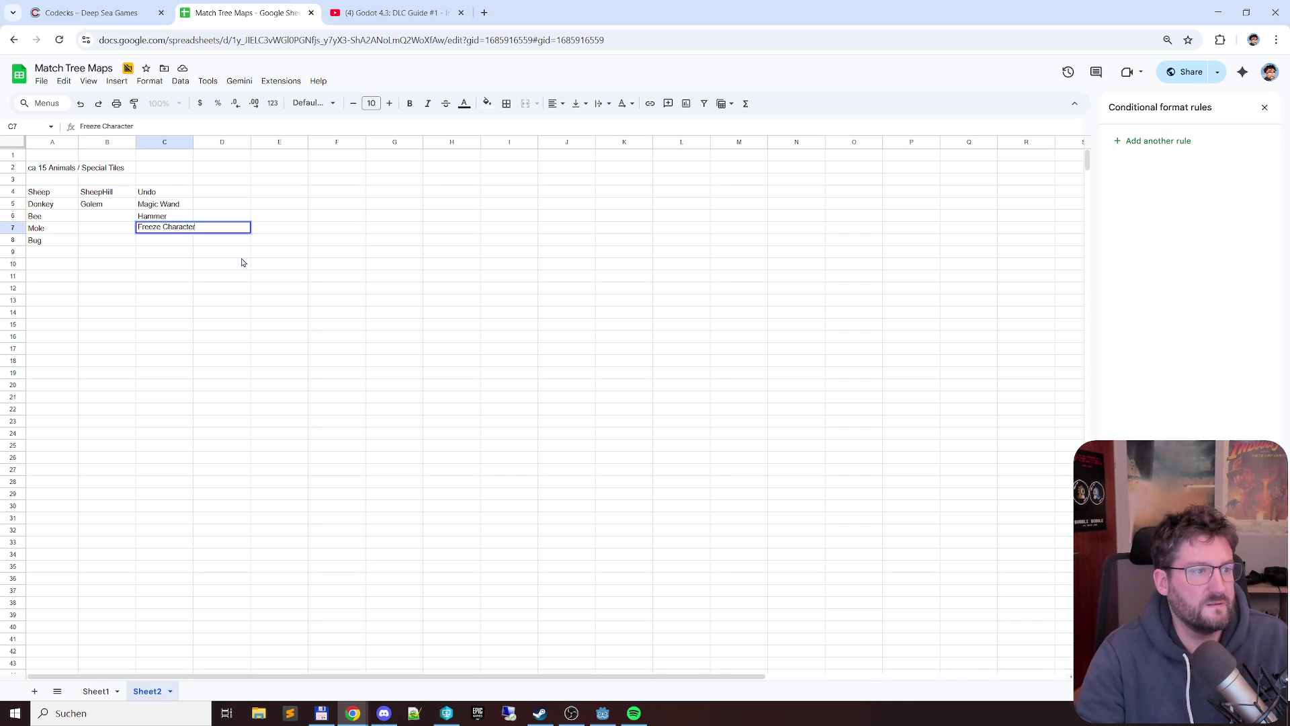
key(Return)
- Widen column C and check the Tool ideas card in Codecks
drag(193, 142, 208, 141)
click(91, 12)
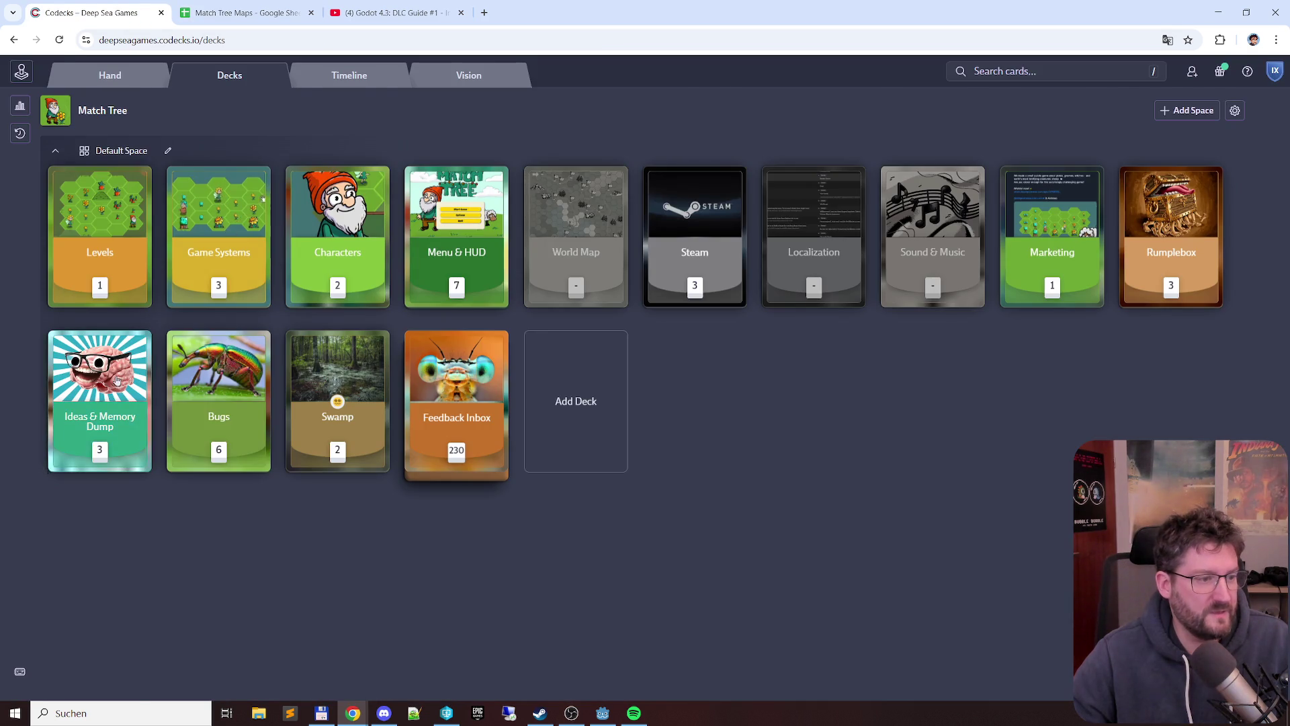
click(100, 393)
click(152, 576)
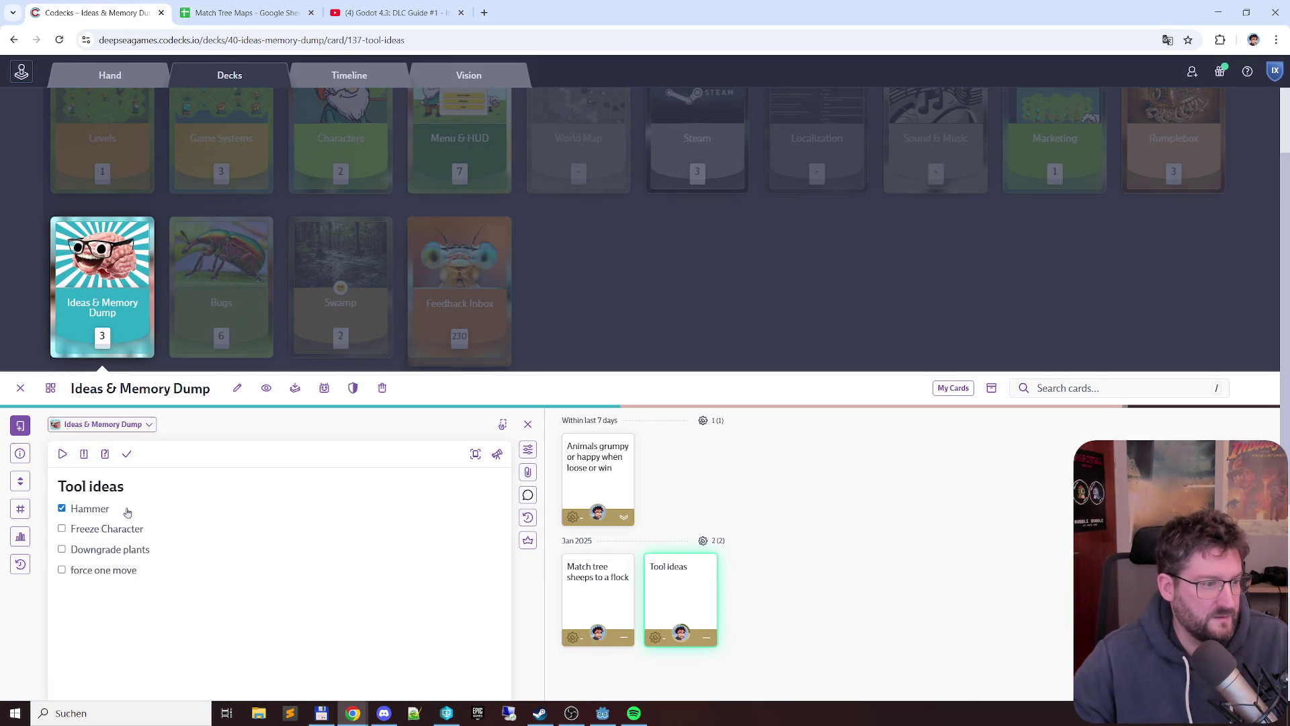
click(242, 13)
- Add Downgrade plant in C8 below Freeze Character, rechecking the Tool ideas card
double_click(162, 241)
text(Downgrade plant)
key(Return)
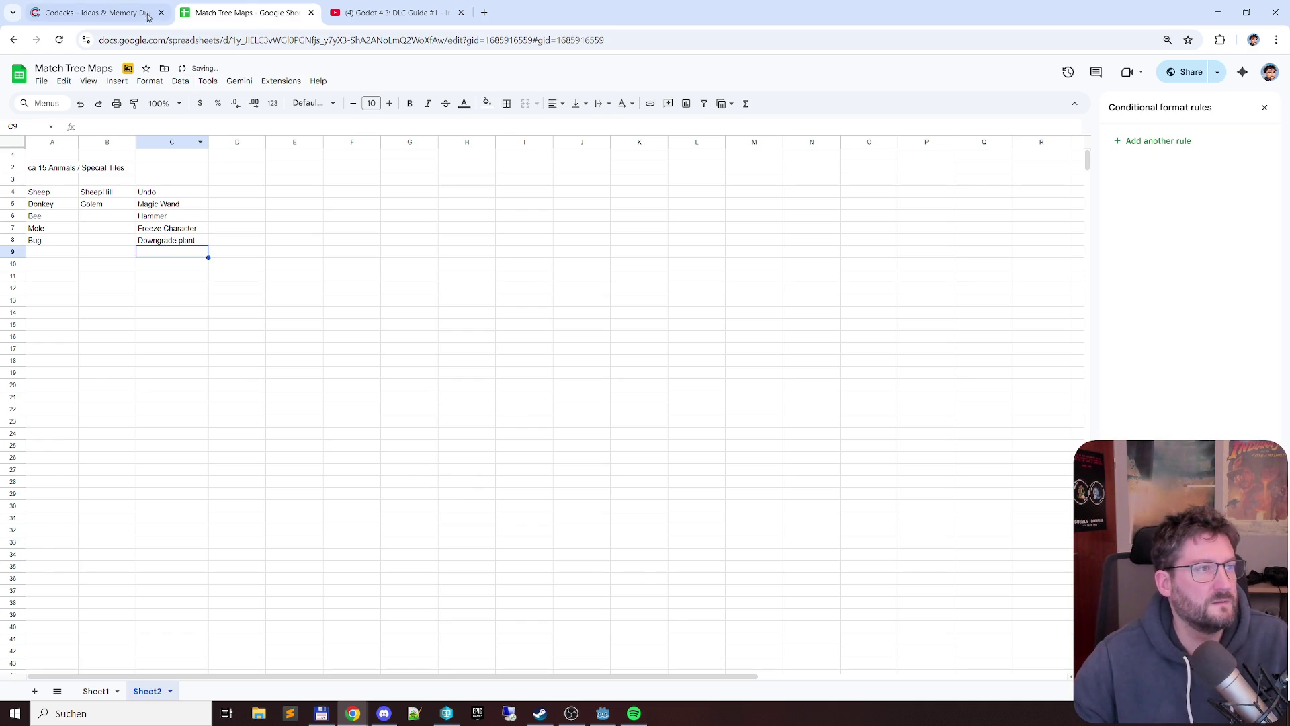
click(101, 13)
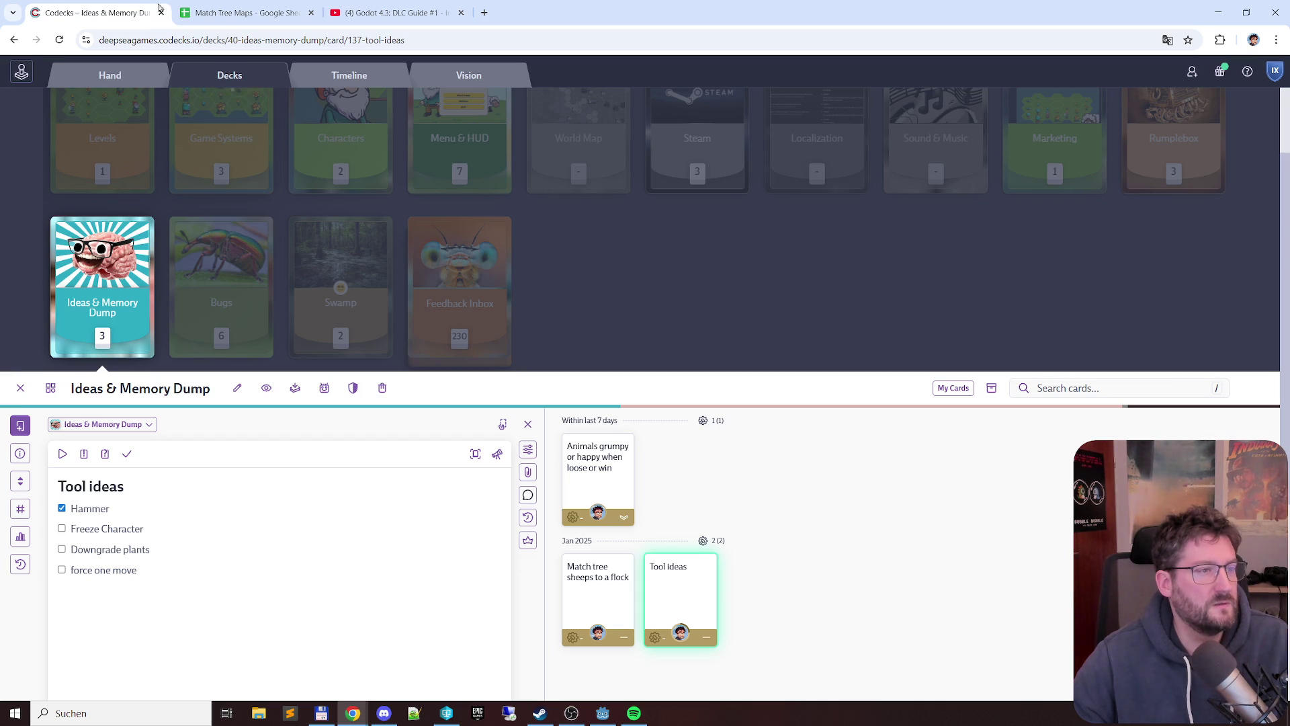
click(243, 12)
double_click(164, 250)
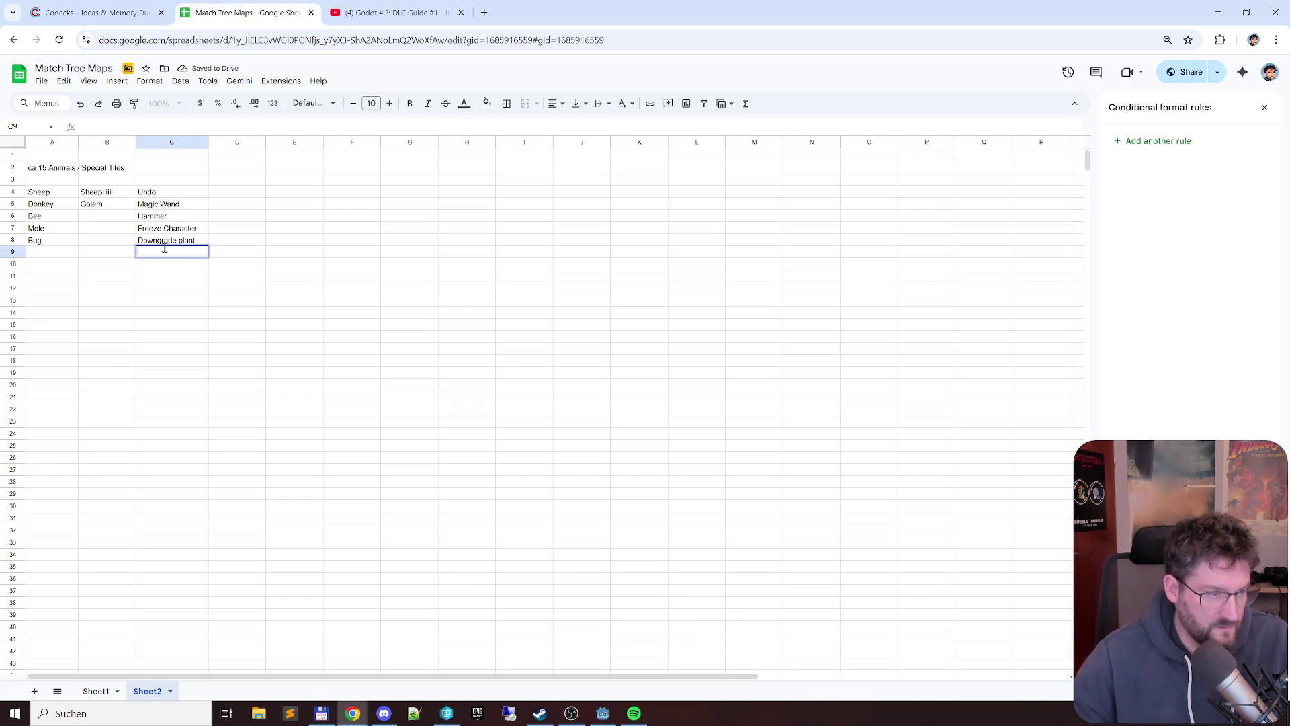
text(Force one)
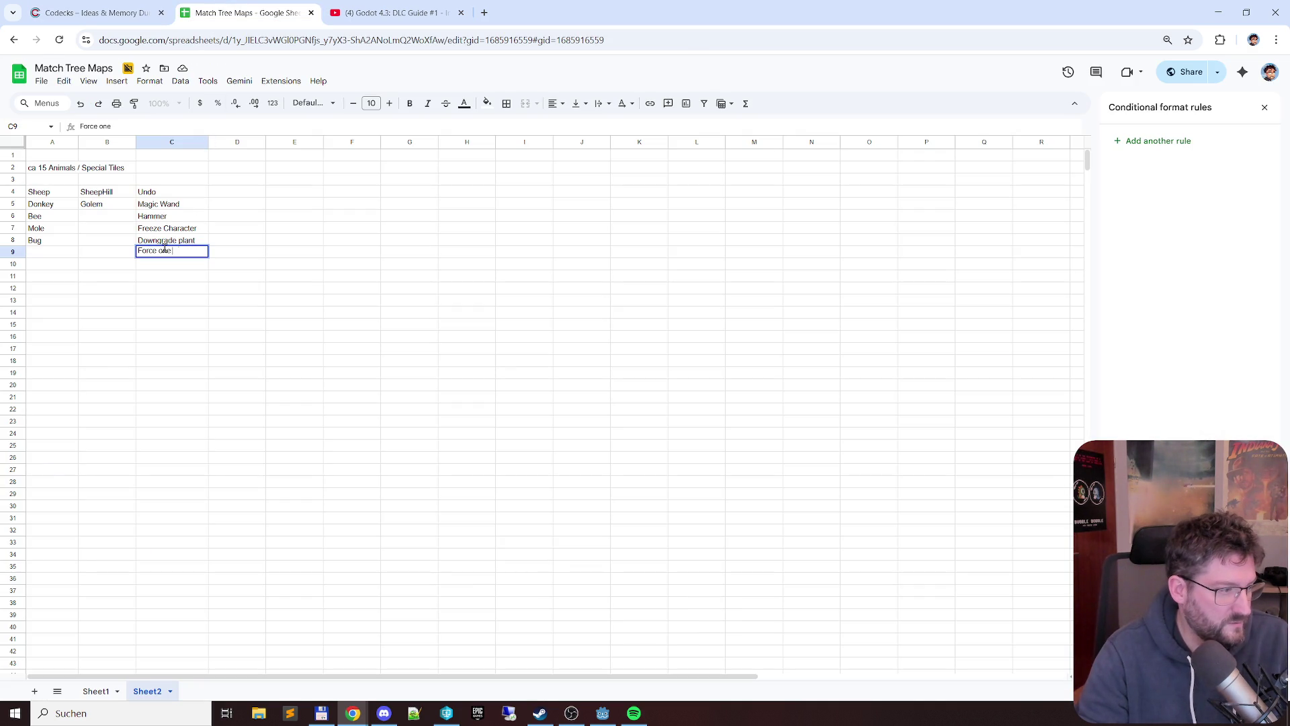
text( move)
- Add Force one move in C9 as the last tool in the list
key(Return)
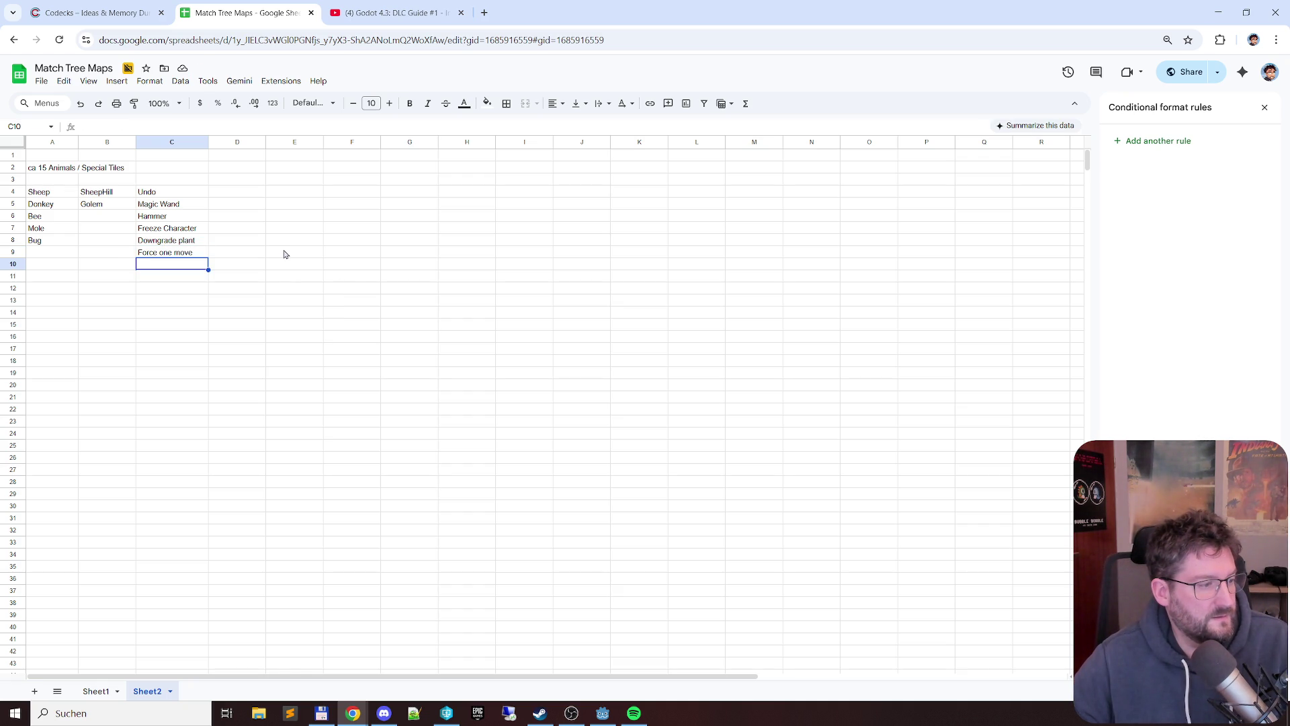
key(Tab)
click(201, 252)
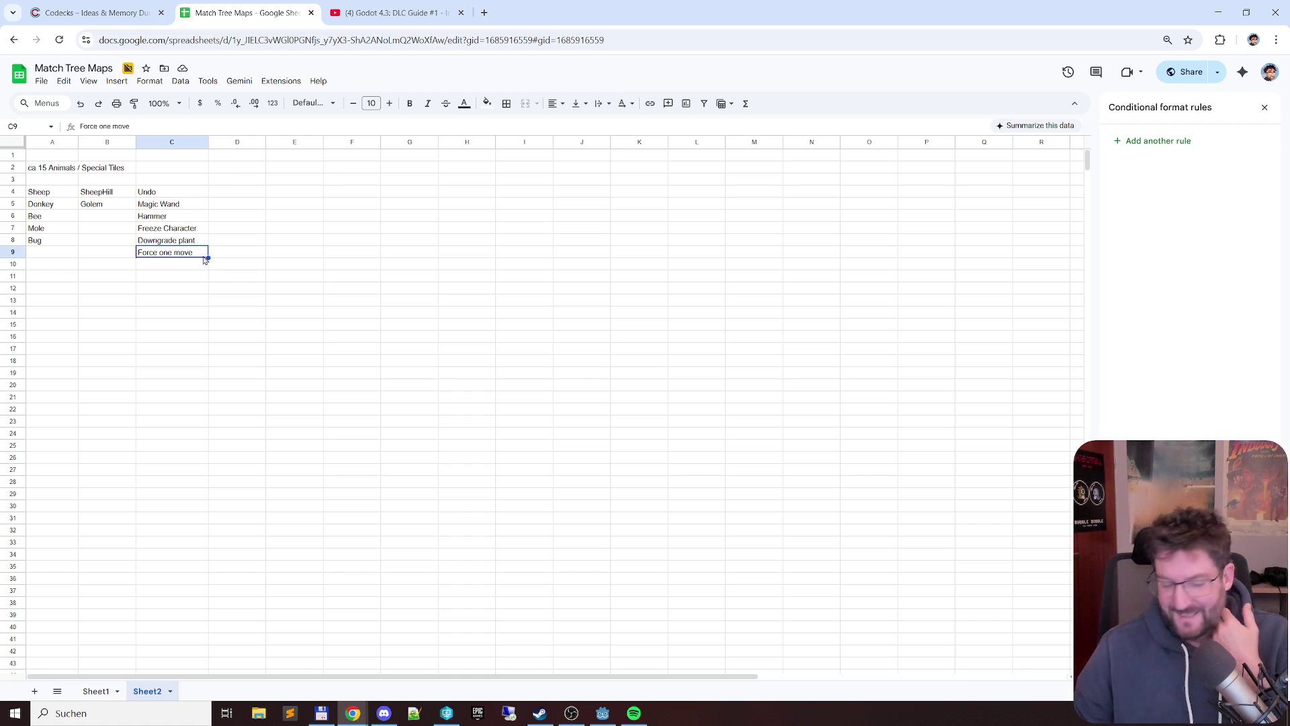
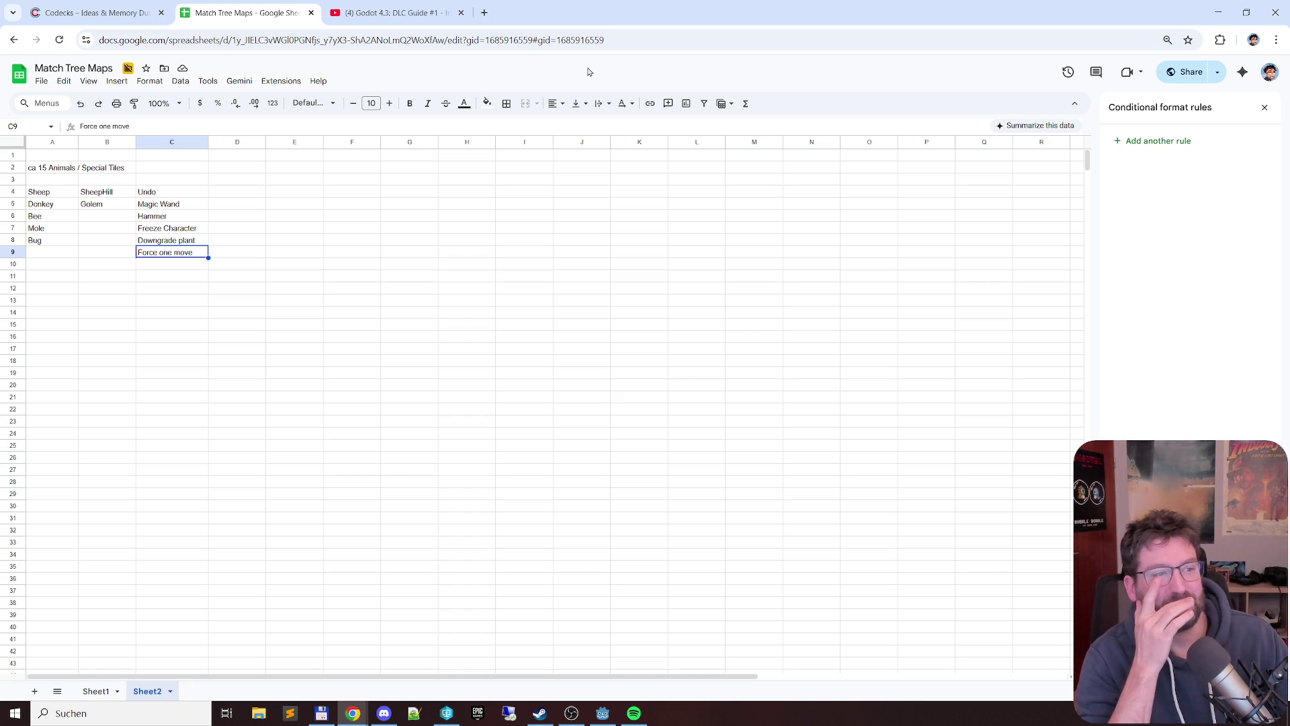
- Fill Sheep, Donkey, Undo, Magic Wand and Hammer light green
key(Up)
key(Up)
key(Up)
key(Left)
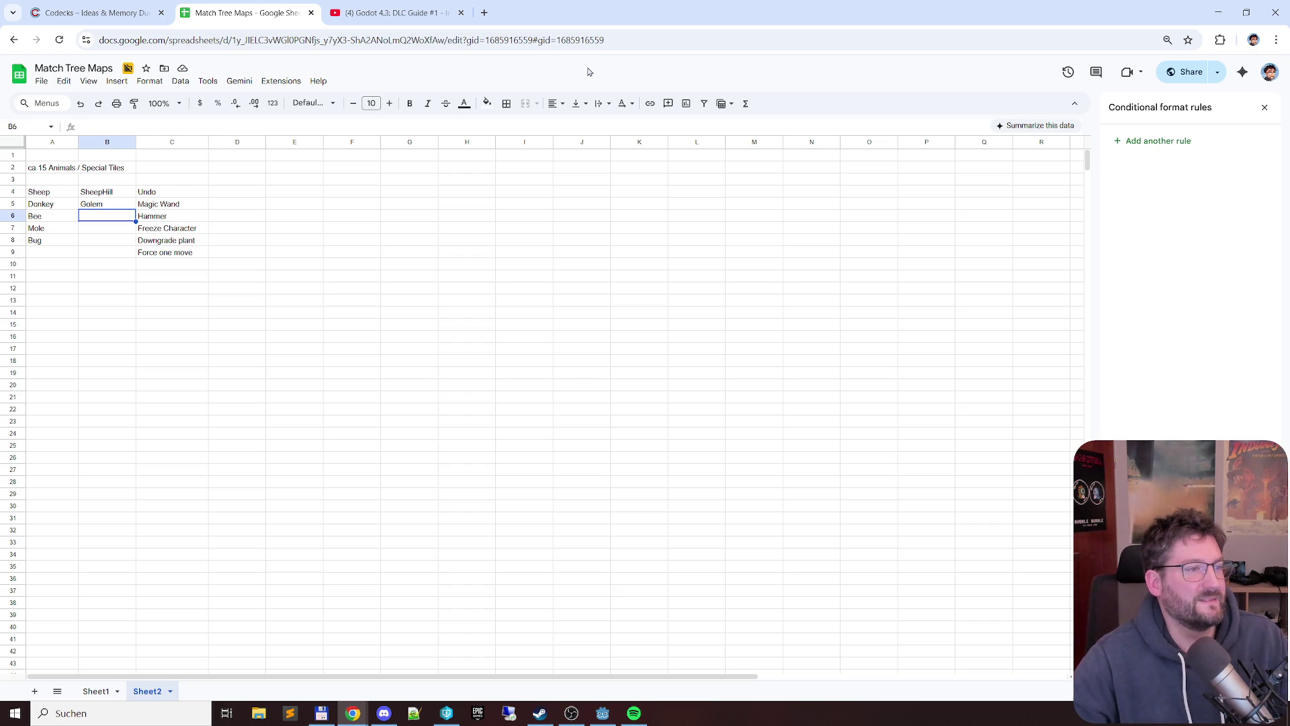
key(Down)
key(Down)
key(Down)
key(Up)
key(Down)
key(Left)
key(Up)
key(Up)
key(Up)
key(Up)
key(shift+Up)
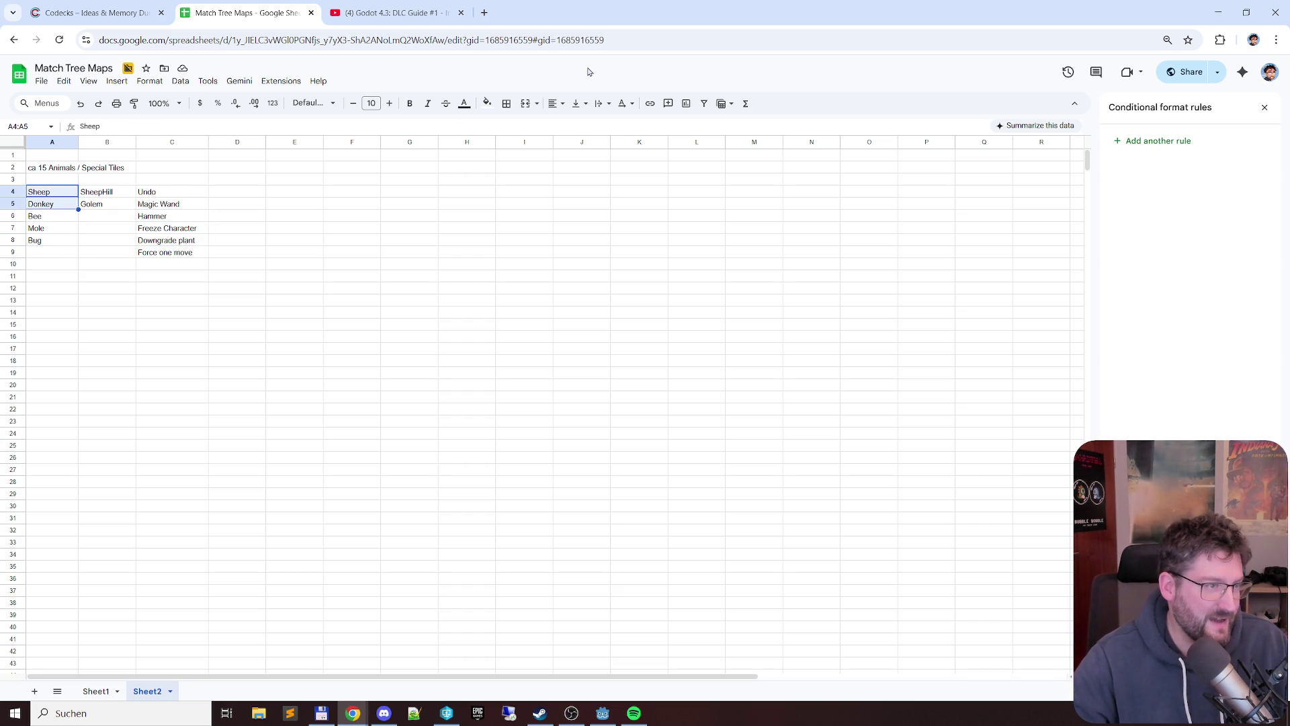
click(351, 192)
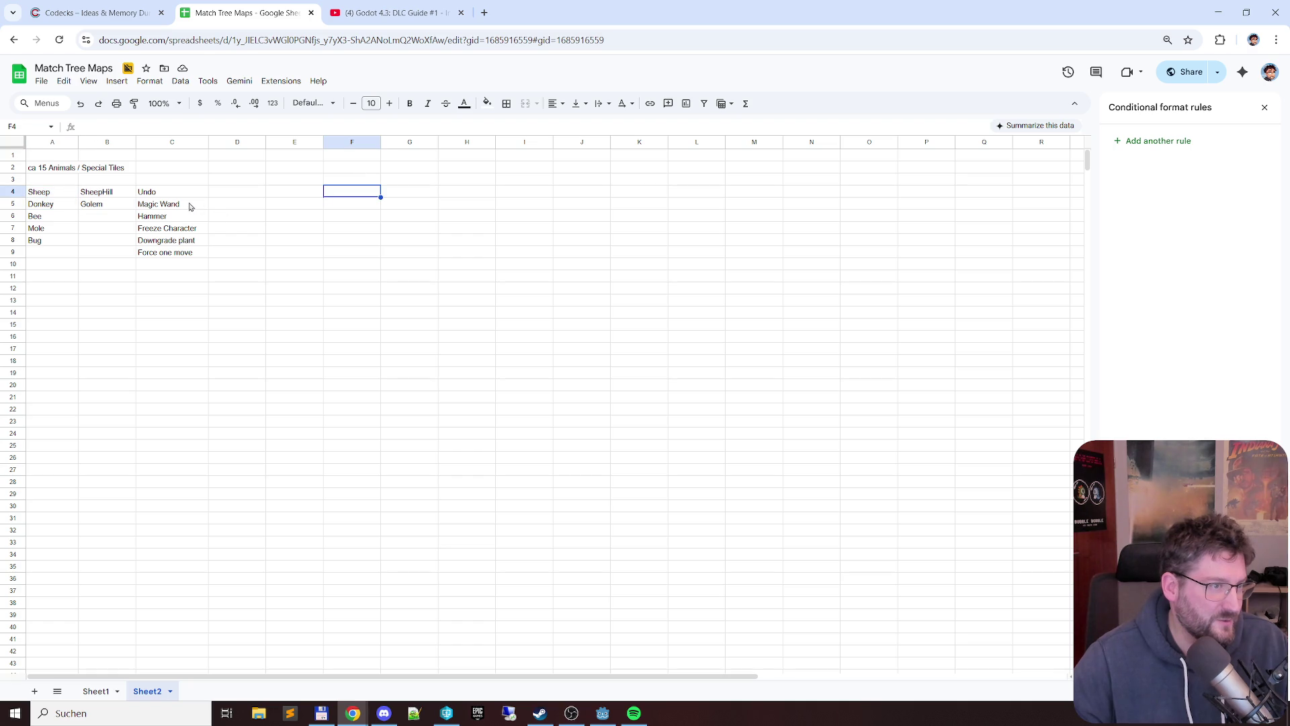
mouse_move(172, 192)
mouse_down()
mouse_move(174, 217)
mouse_move(44, 202)
mouse_up()
ctrl+click(44, 204)
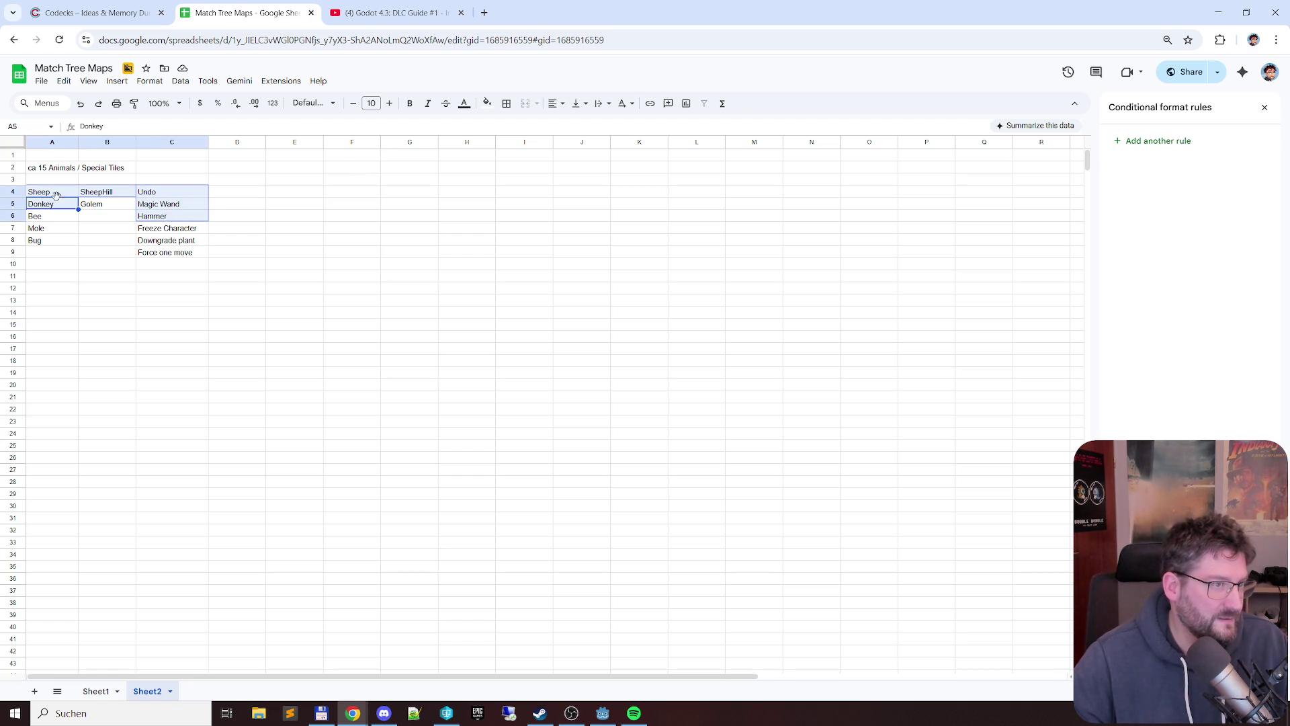
click(487, 103)
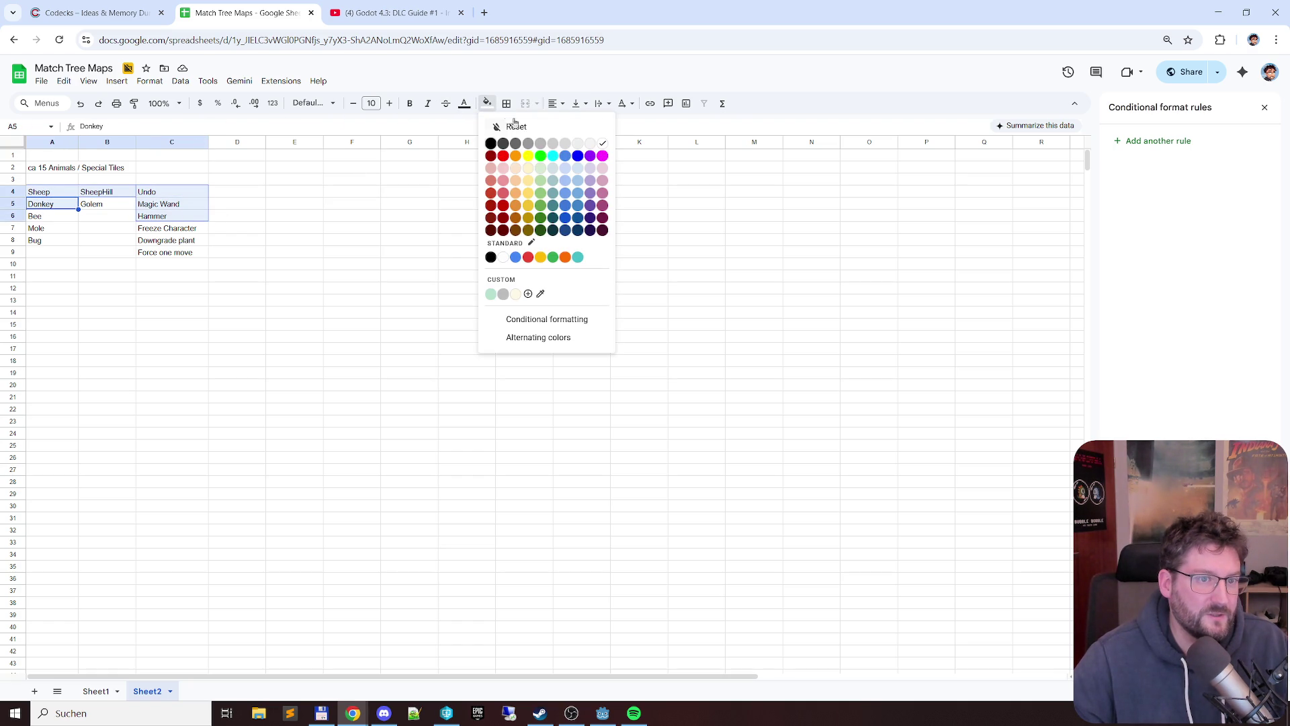
click(540, 182)
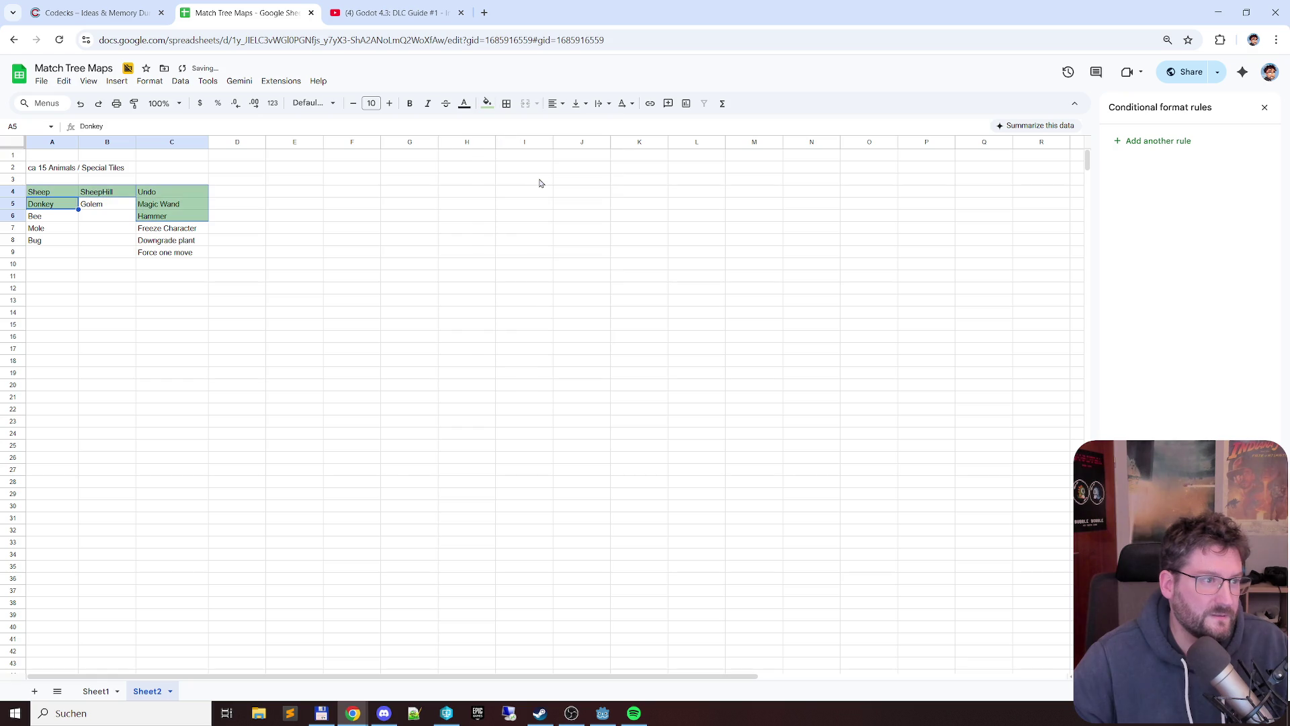
- Fill the Mole cell yellow
click(349, 205)
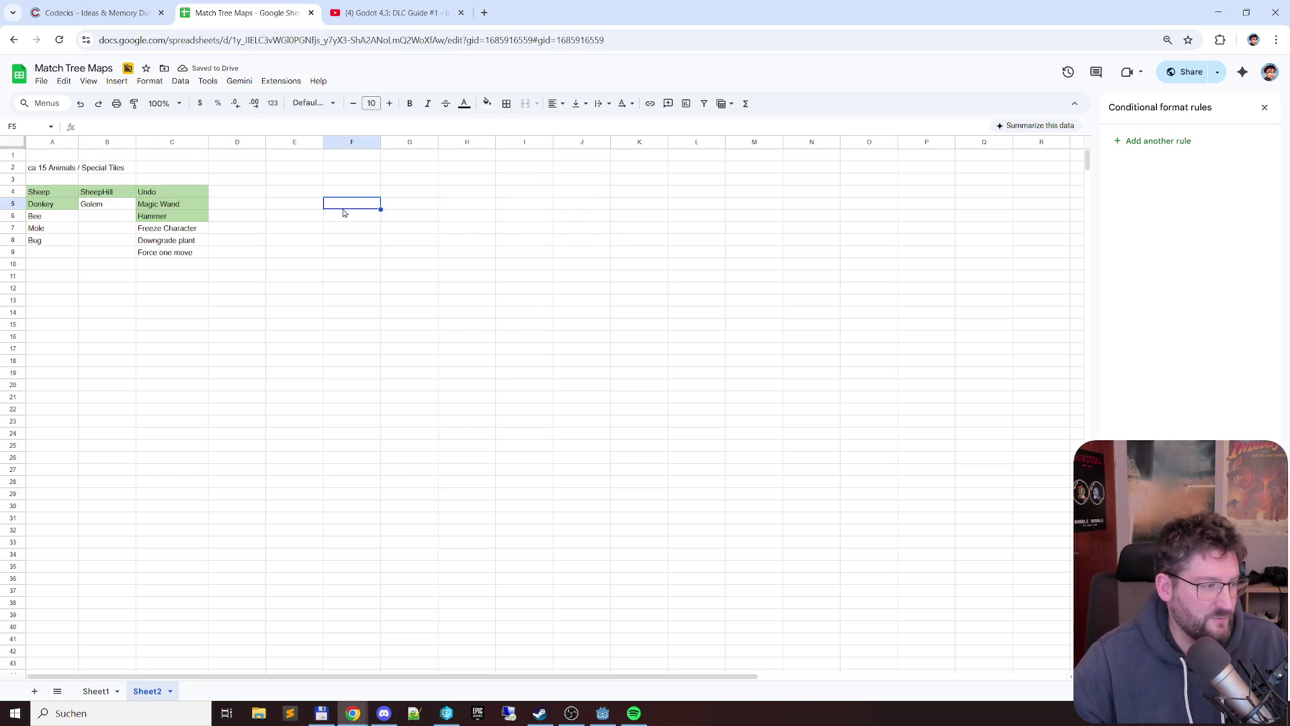
click(234, 279)
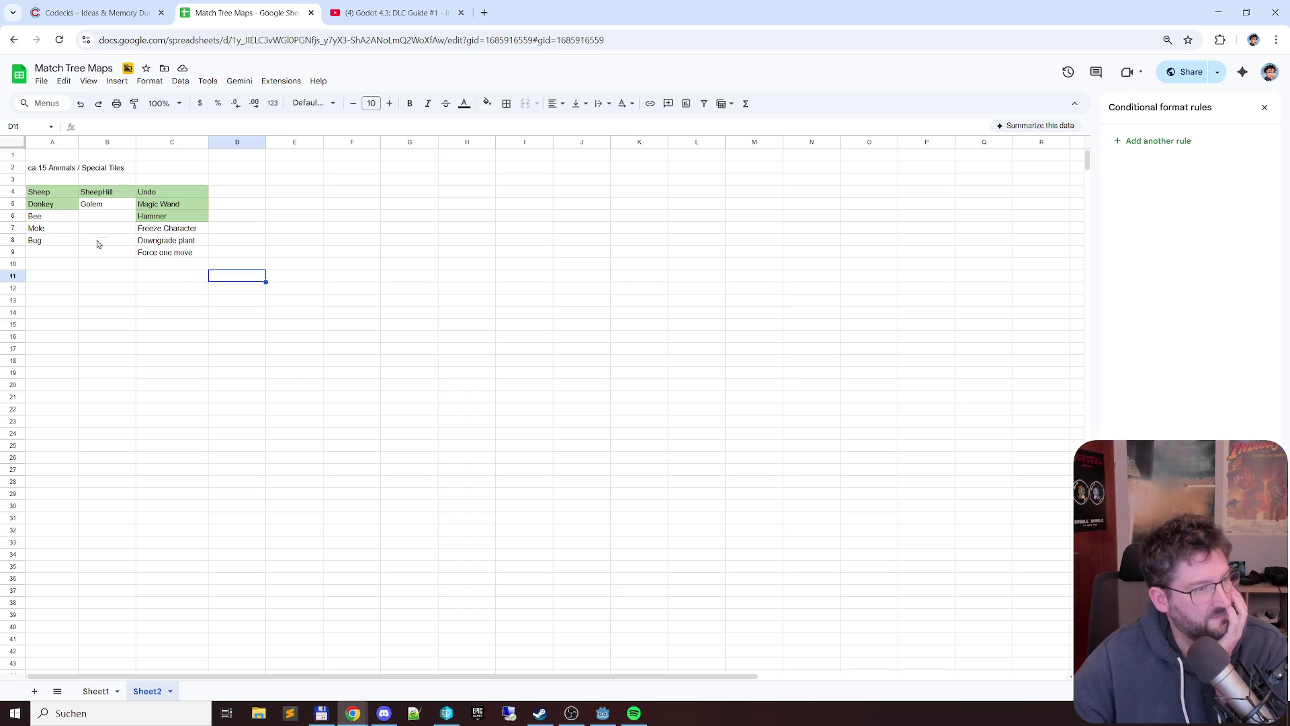
click(52, 227)
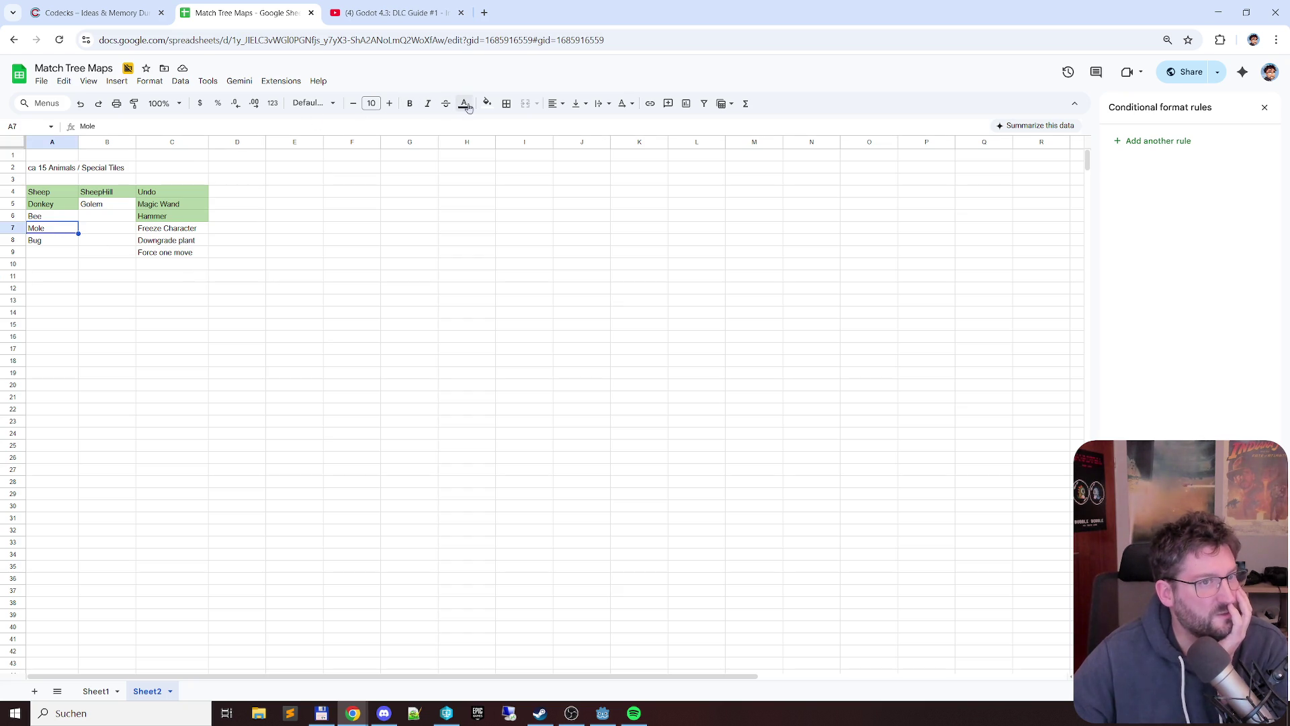
click(487, 104)
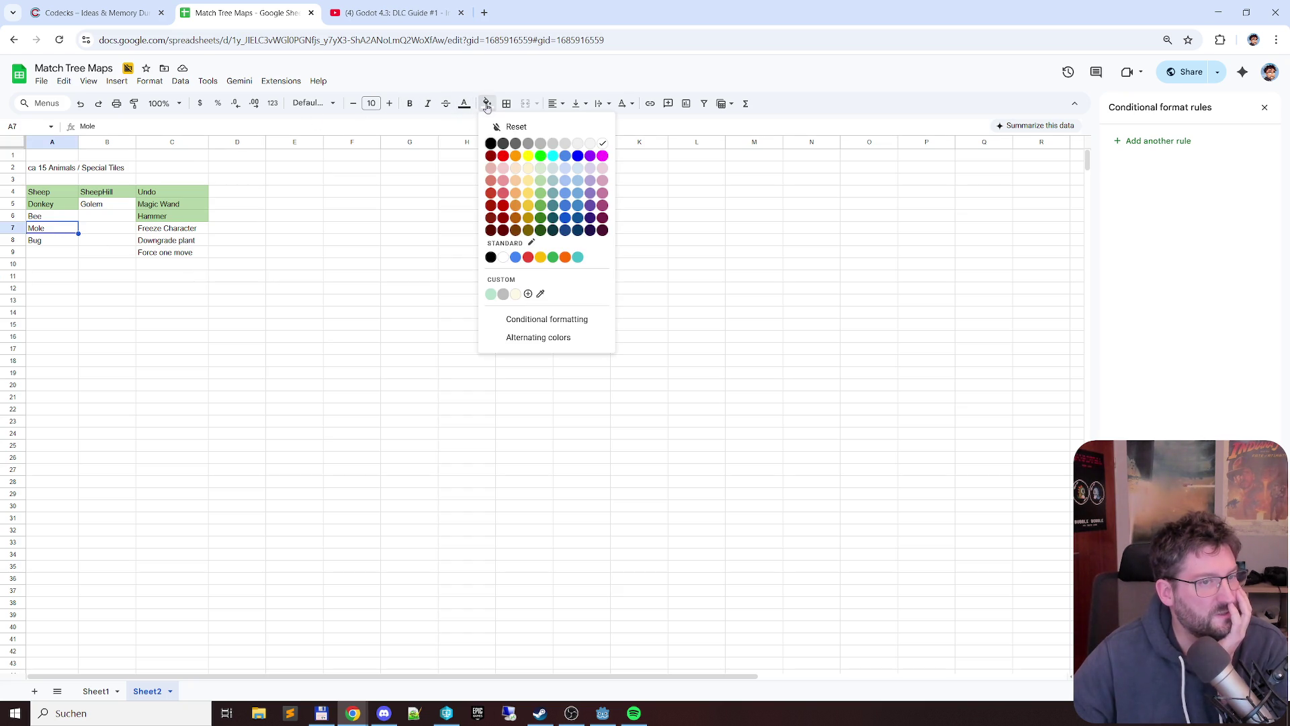
click(530, 194)
click(477, 237)
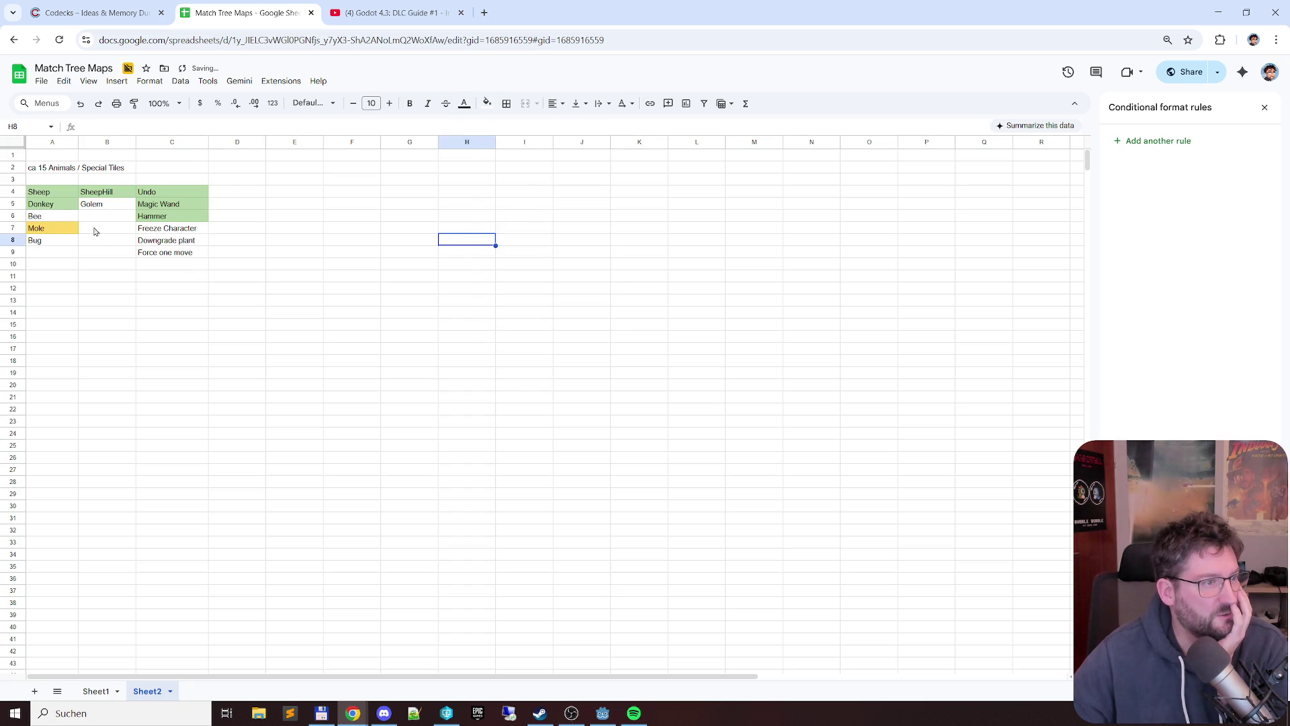
- Review the animal, SheepHill and tool entries down to Force one move
click(61, 230)
click(243, 230)
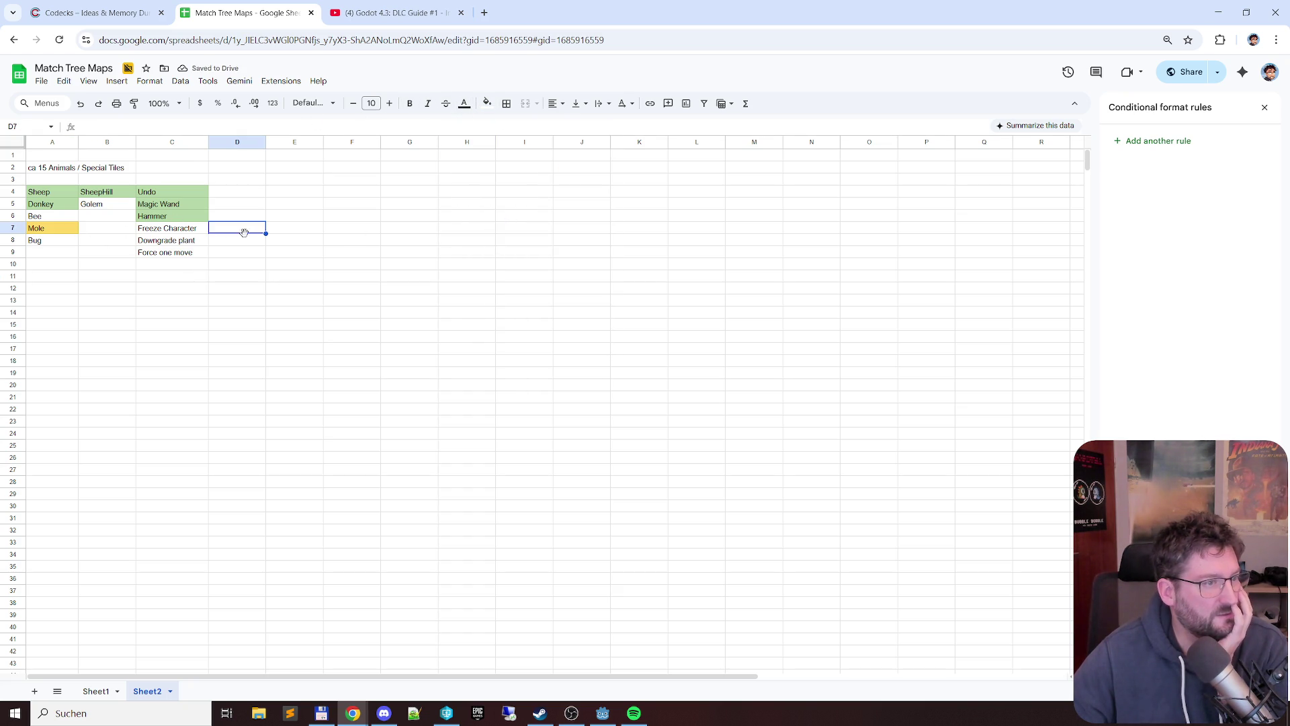
click(73, 231)
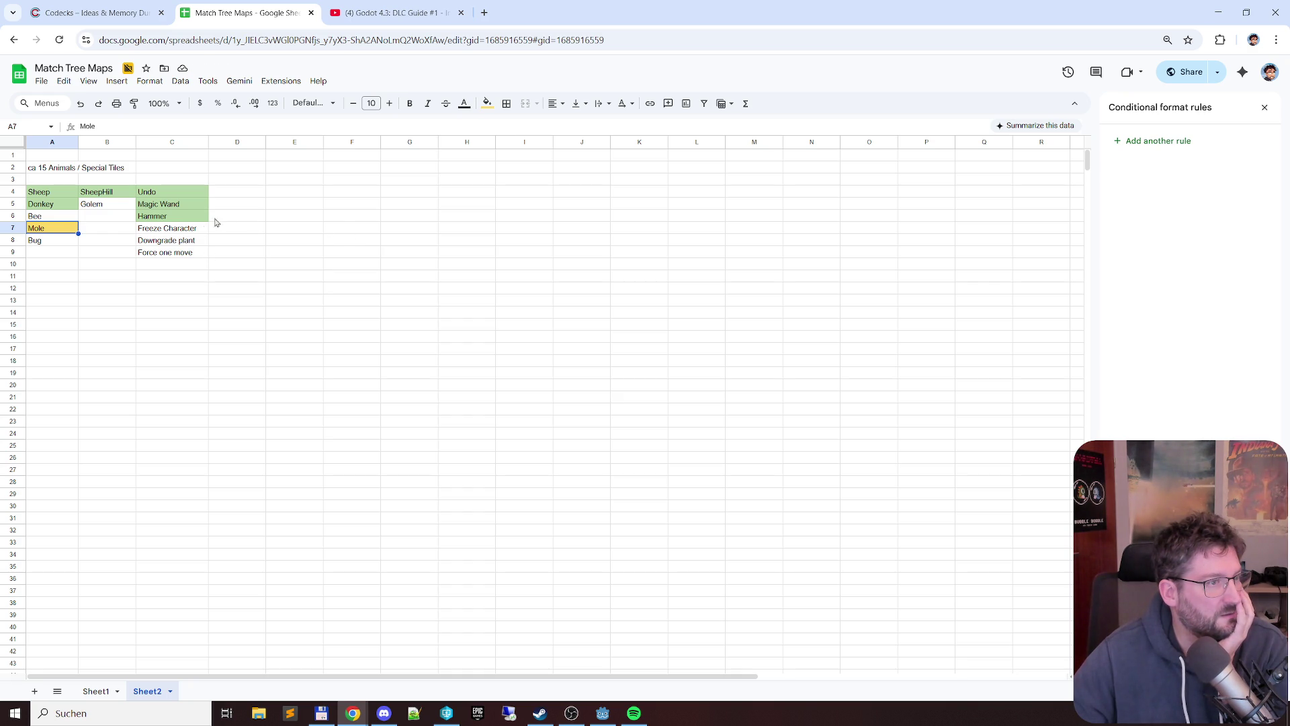
click(59, 193)
click(63, 215)
click(63, 240)
click(101, 193)
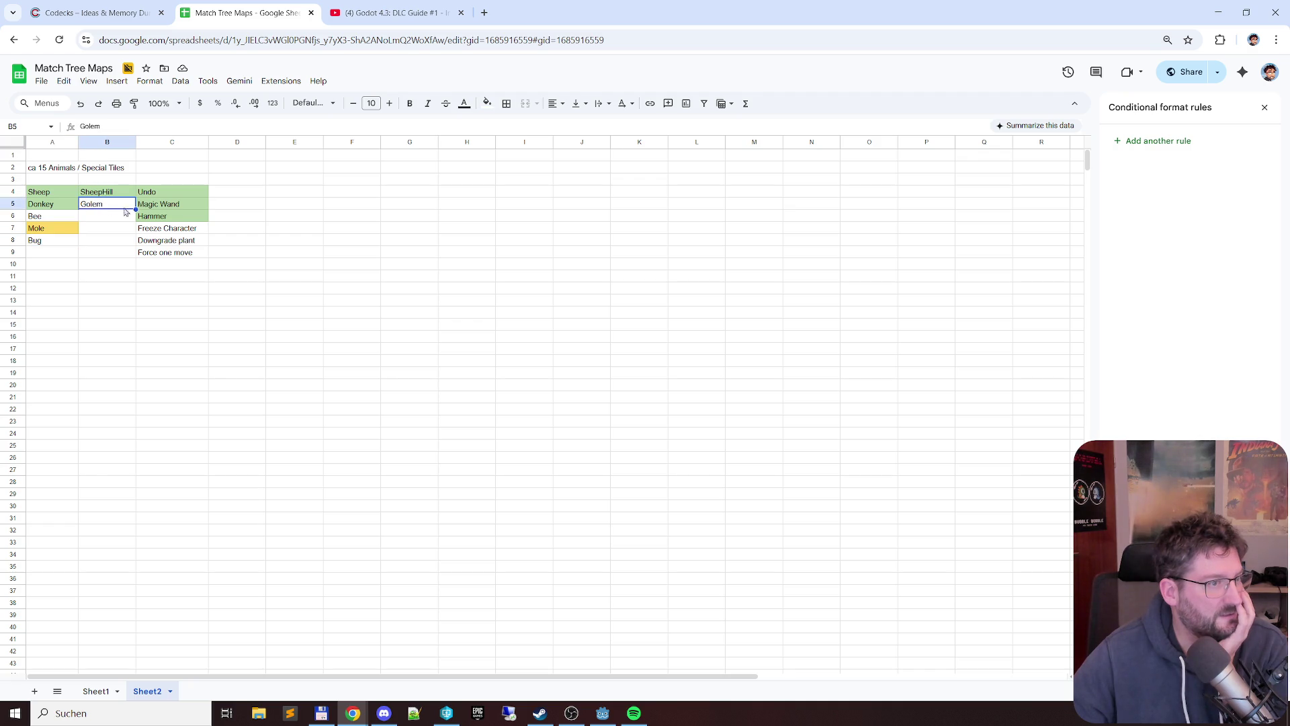
click(176, 192)
click(176, 216)
click(176, 239)
click(126, 217)
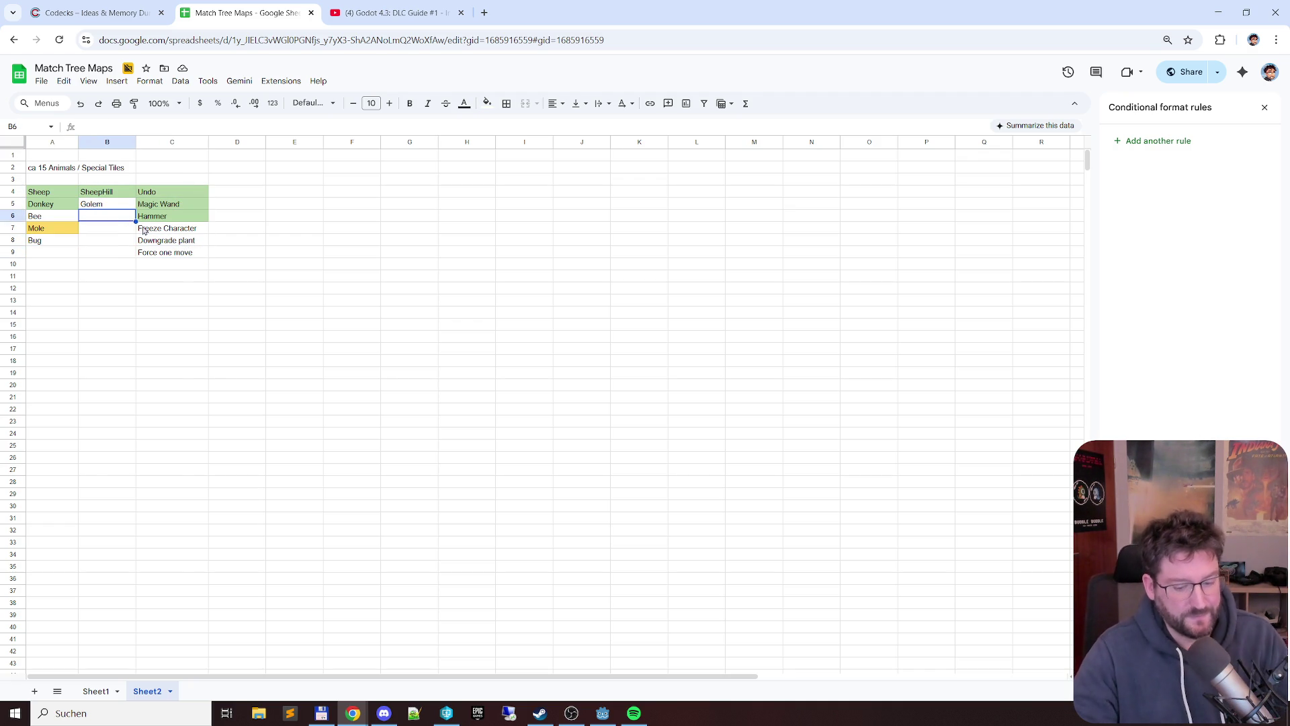
text(??)
- Enter ?? placeholders in the special-tile cells B6 through B10
key(Return)
text(??)
key(Return)
text(??)
key(Return)
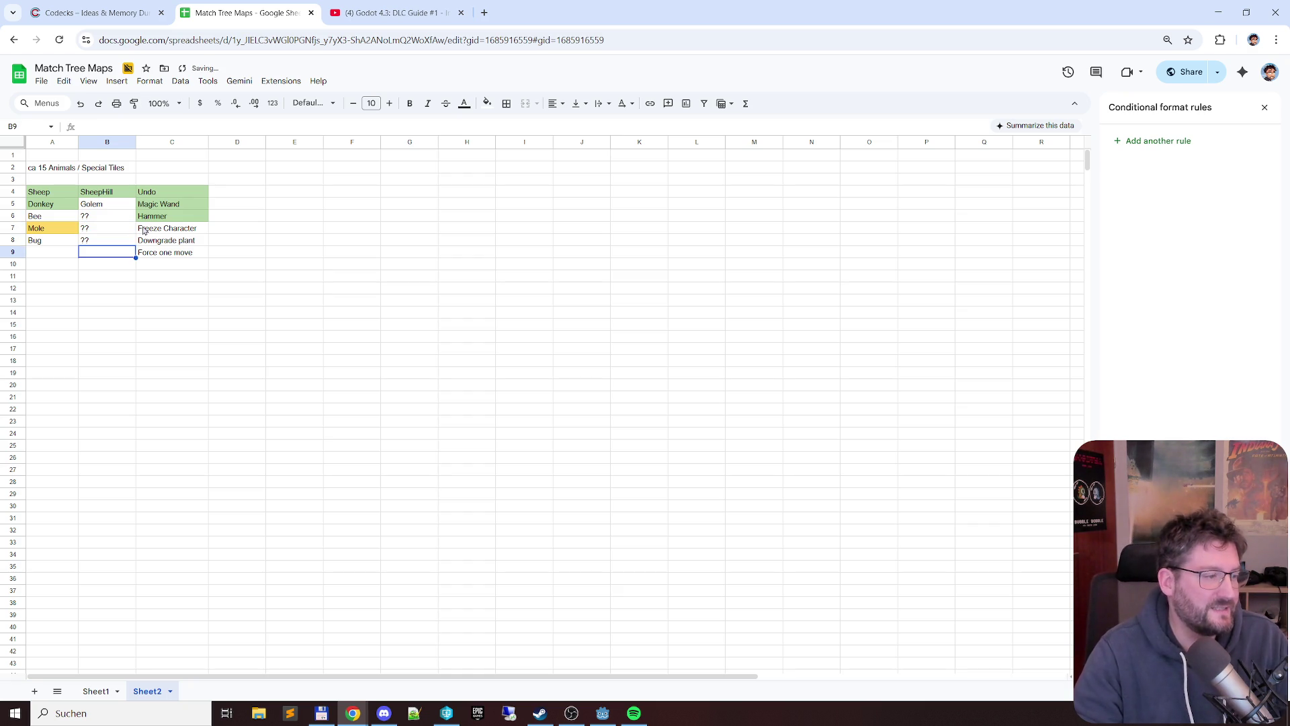
text(??)
key(Return)
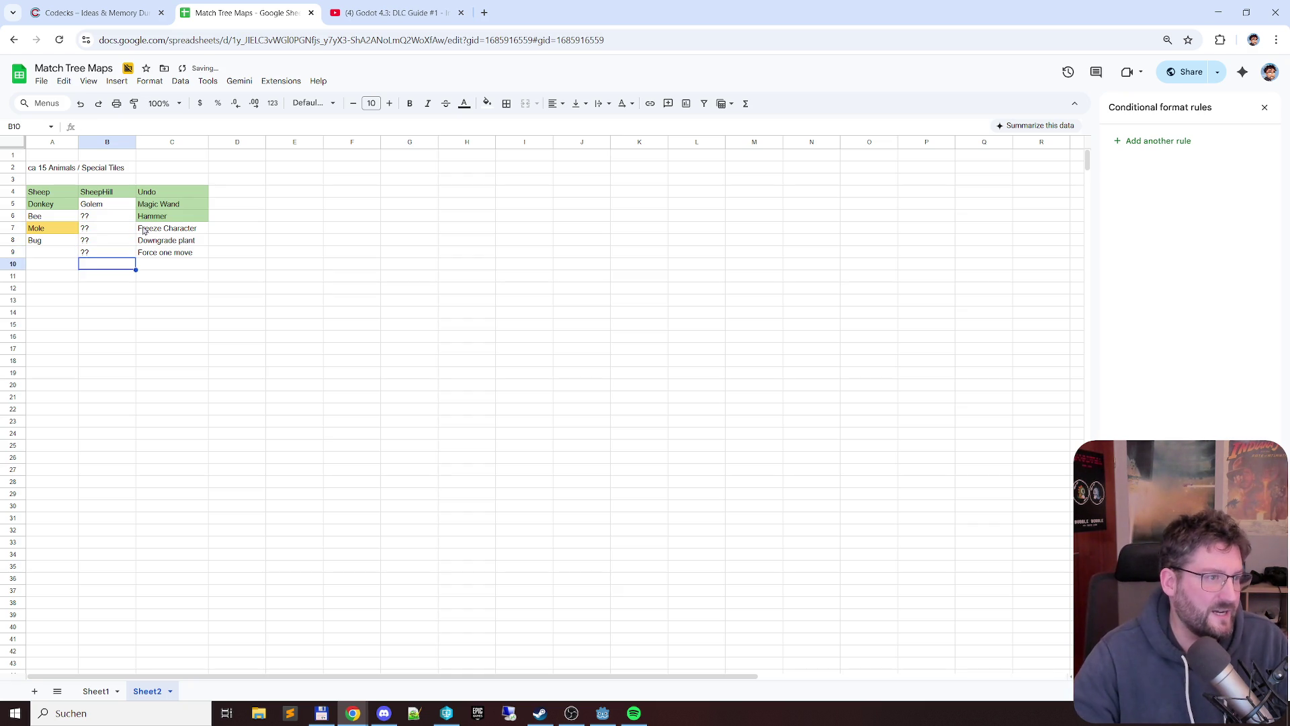
text(??)
key(Return)
- Enter ?? placeholders for extra animals in A9 through A12
key(Up)
key(Up)
key(Left)
text(??)
key(Return)
text(??)
key(Return)
text(??)
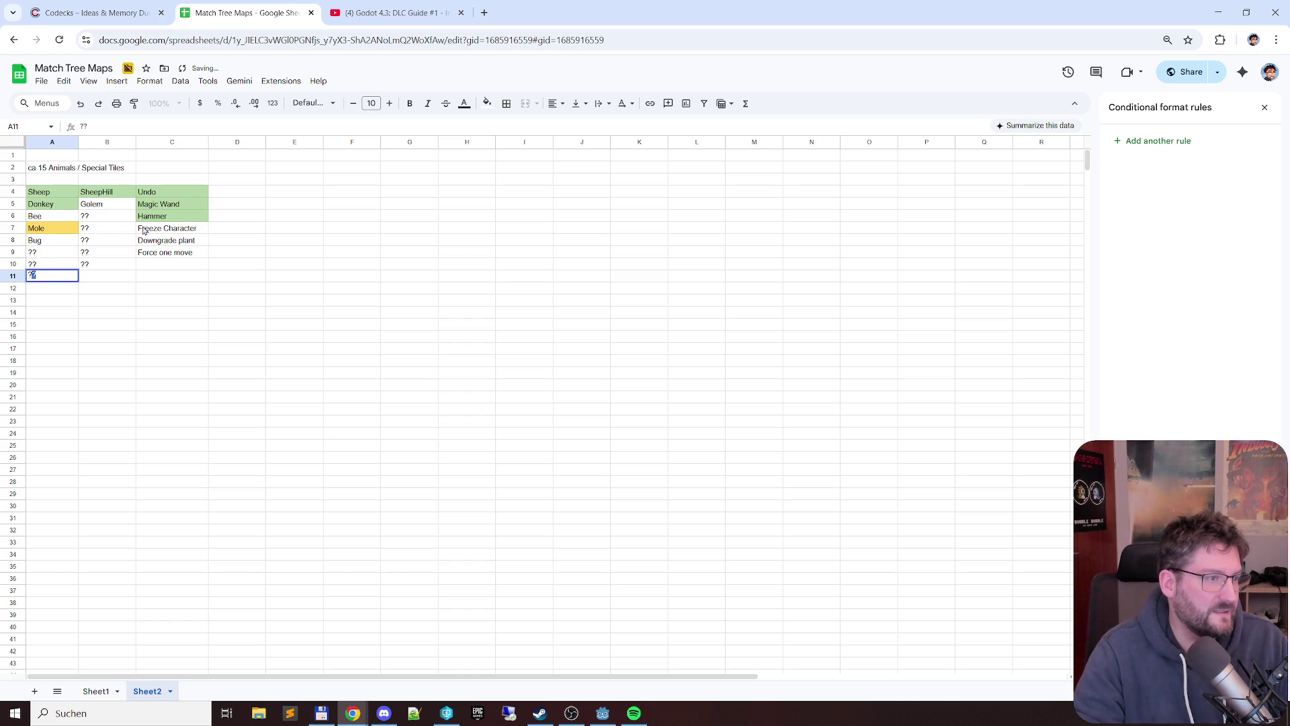
key(Return)
text(??)
key(Return)
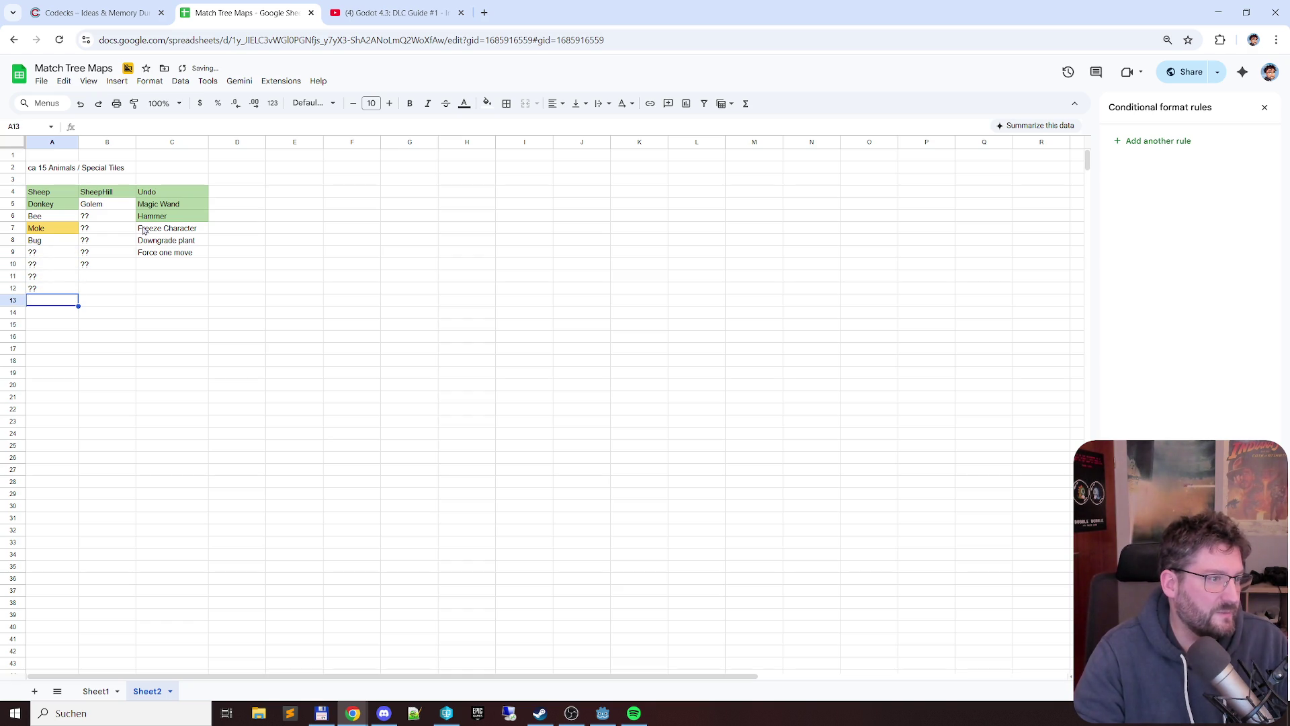
key(Up)
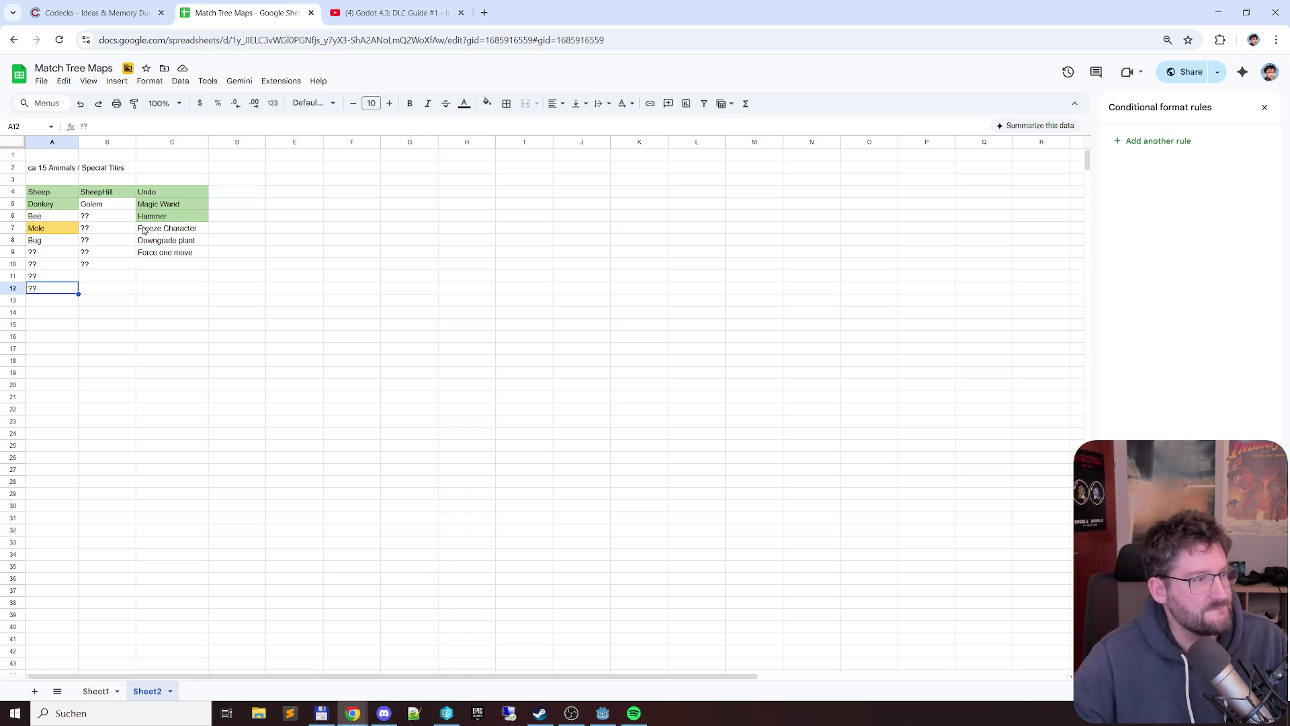
- Add another ?? placeholder in B11
click(117, 205)
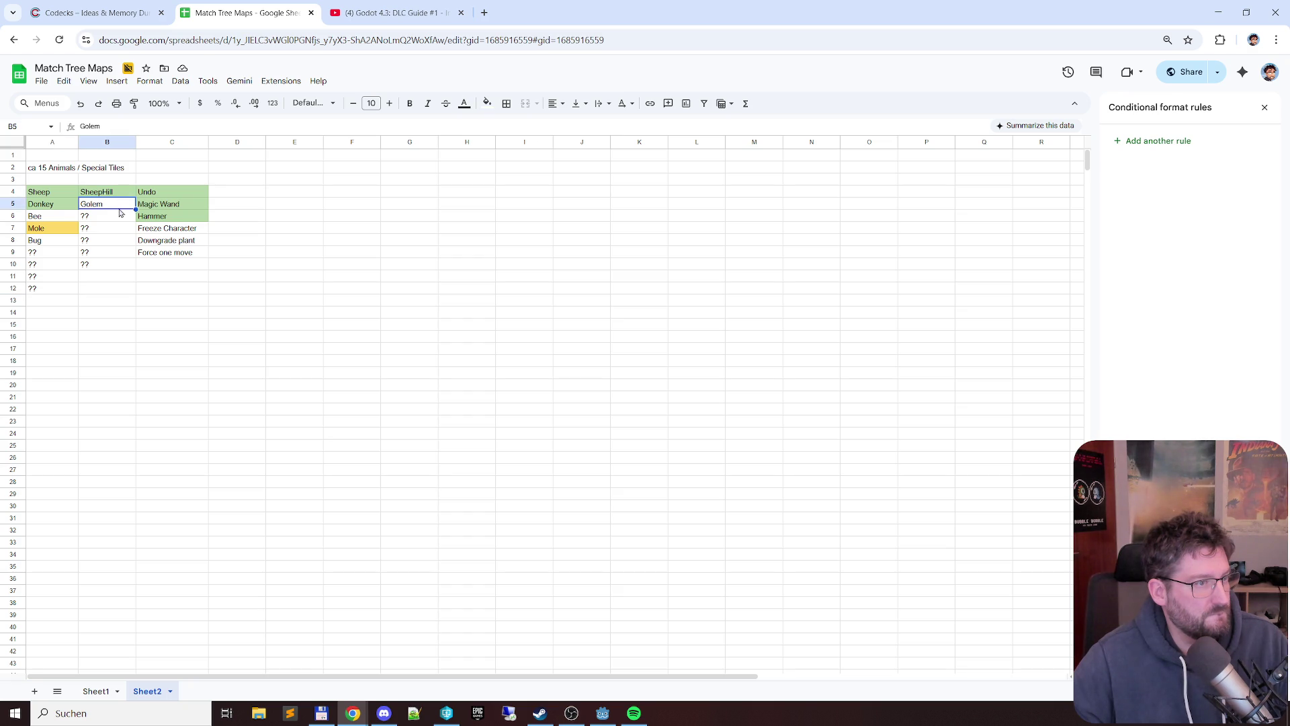
key(Down)
key(Down)
key(Down)
key(Down)
key(Down)
key(Down)
text(??)
key(Return)
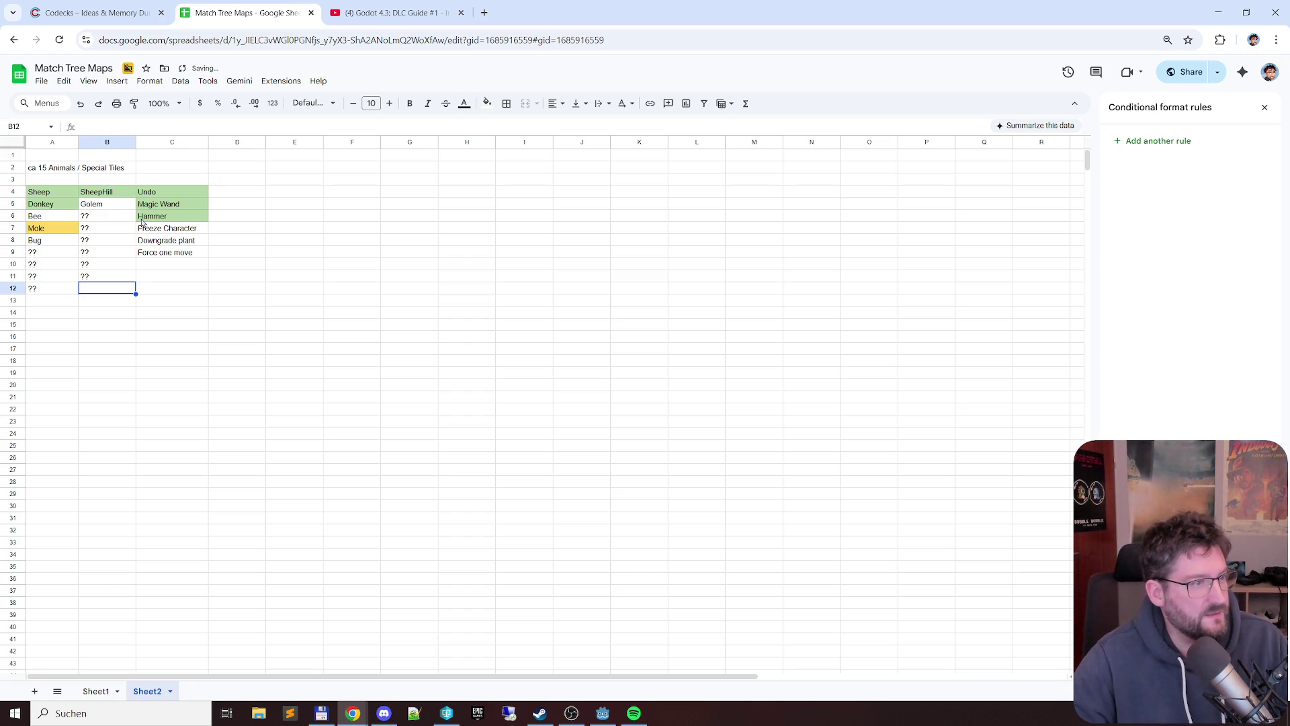
key(Left)
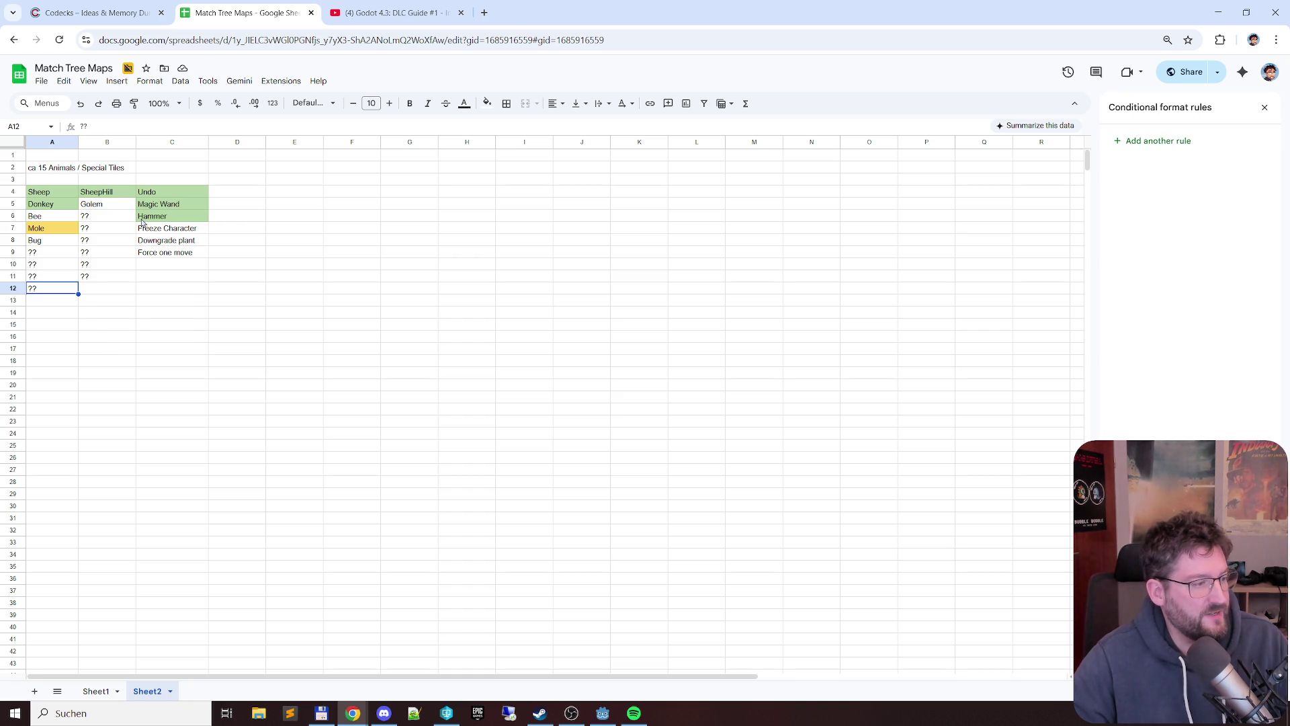
key(Right)
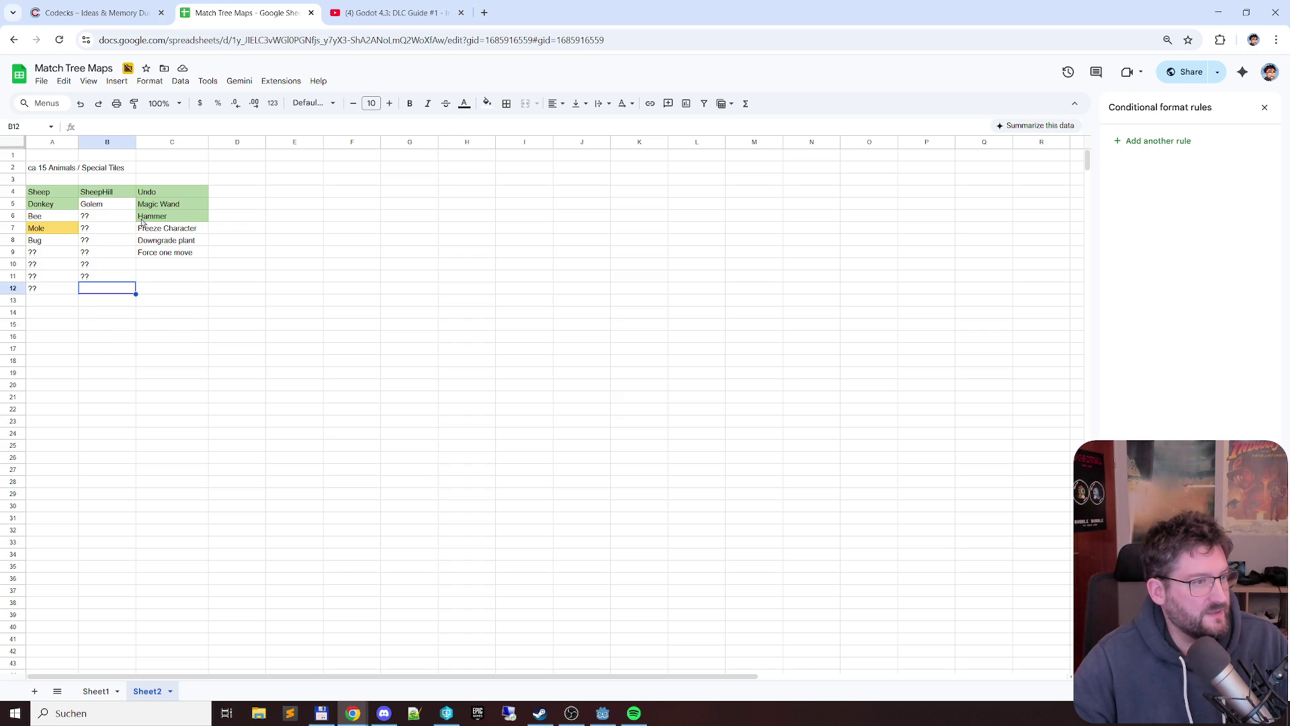
- Describe Bee's special tile as nothing growing for X moves and widen column B to fit
key(Up)
key(Up)
key(Up)
key(Up)
key(Up)
key(Up)
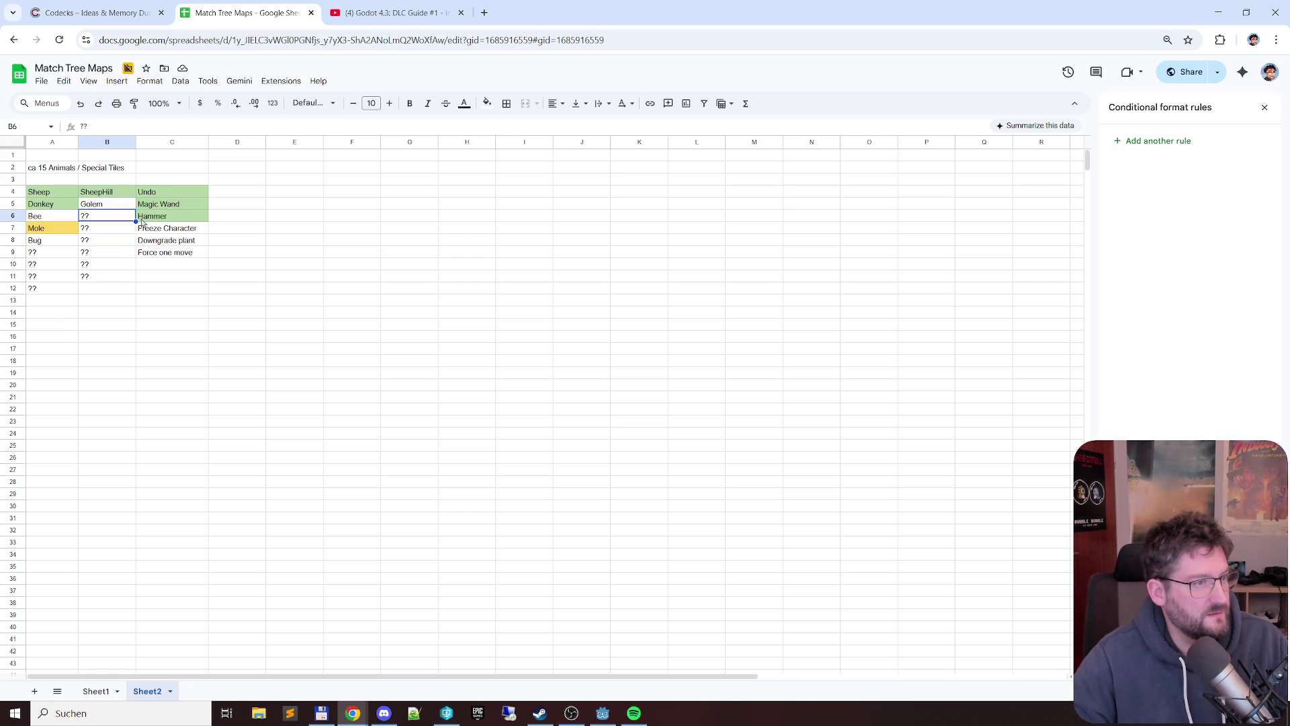
text(X züge wa)
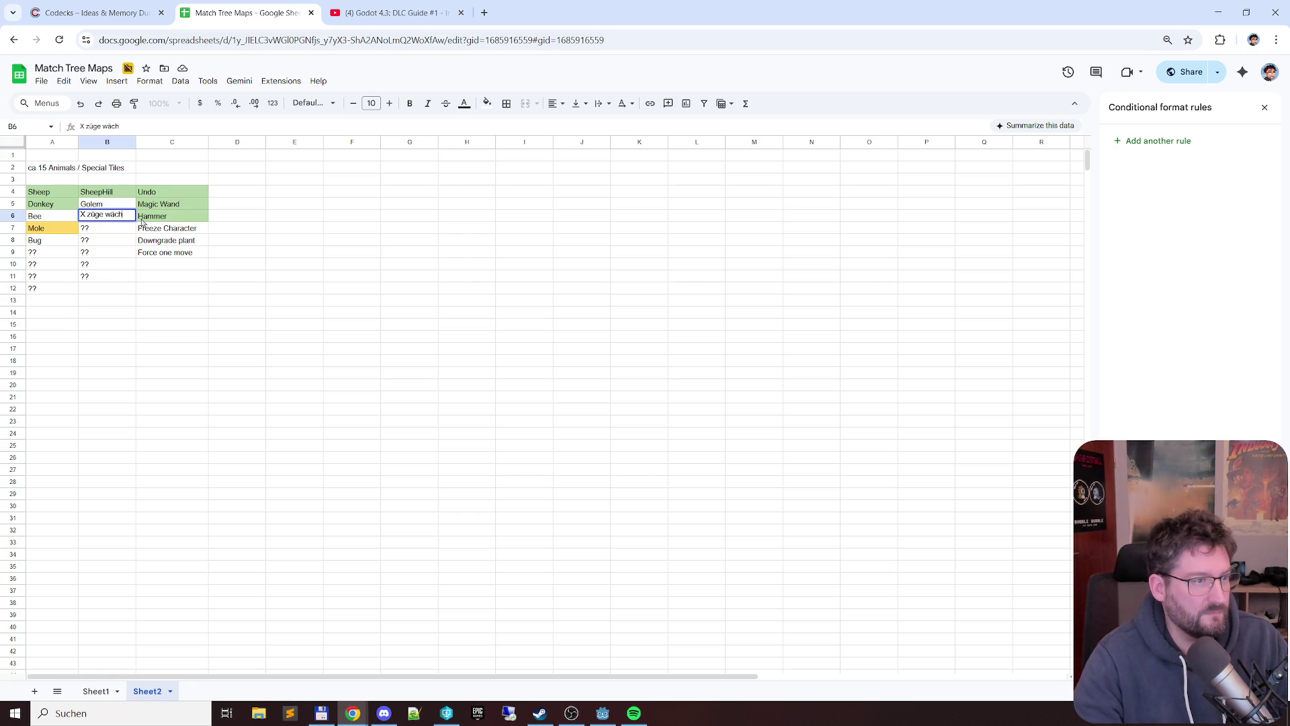
text(chst n)
key(Return)
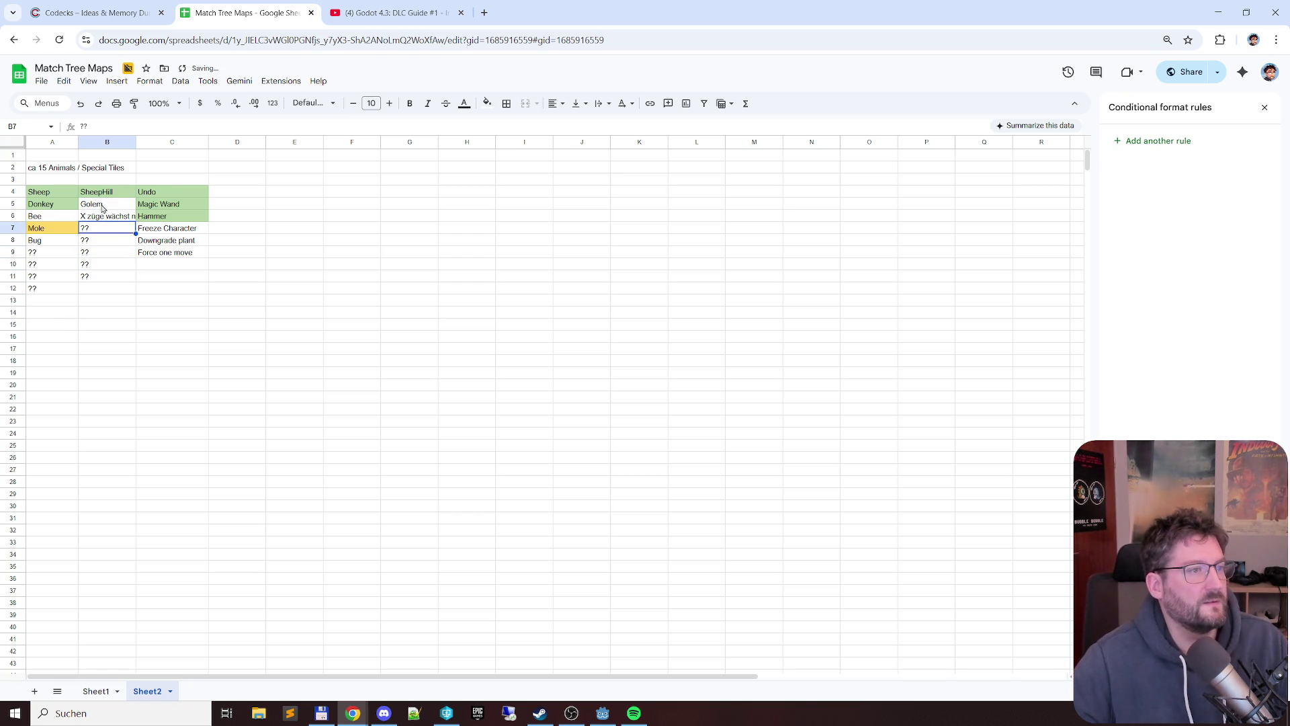
drag(136, 141, 149, 141)
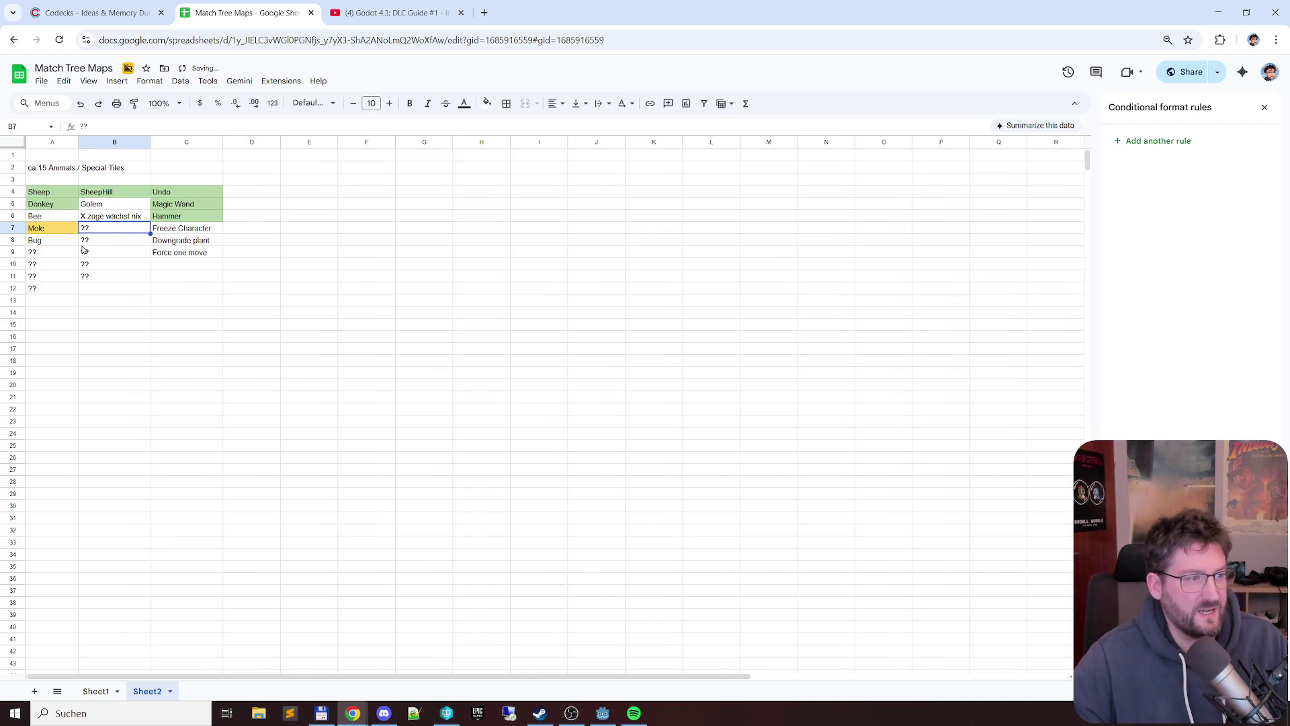
click(53, 229)
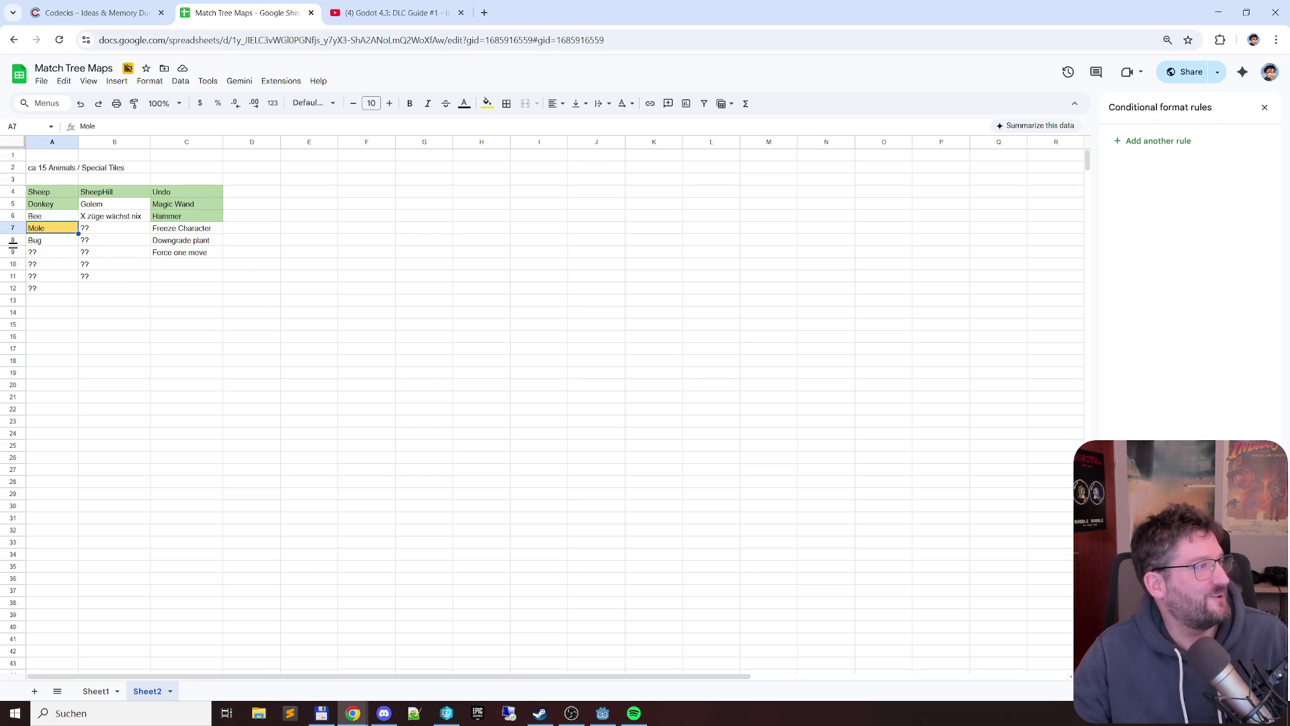
click(129, 302)
click(53, 302)
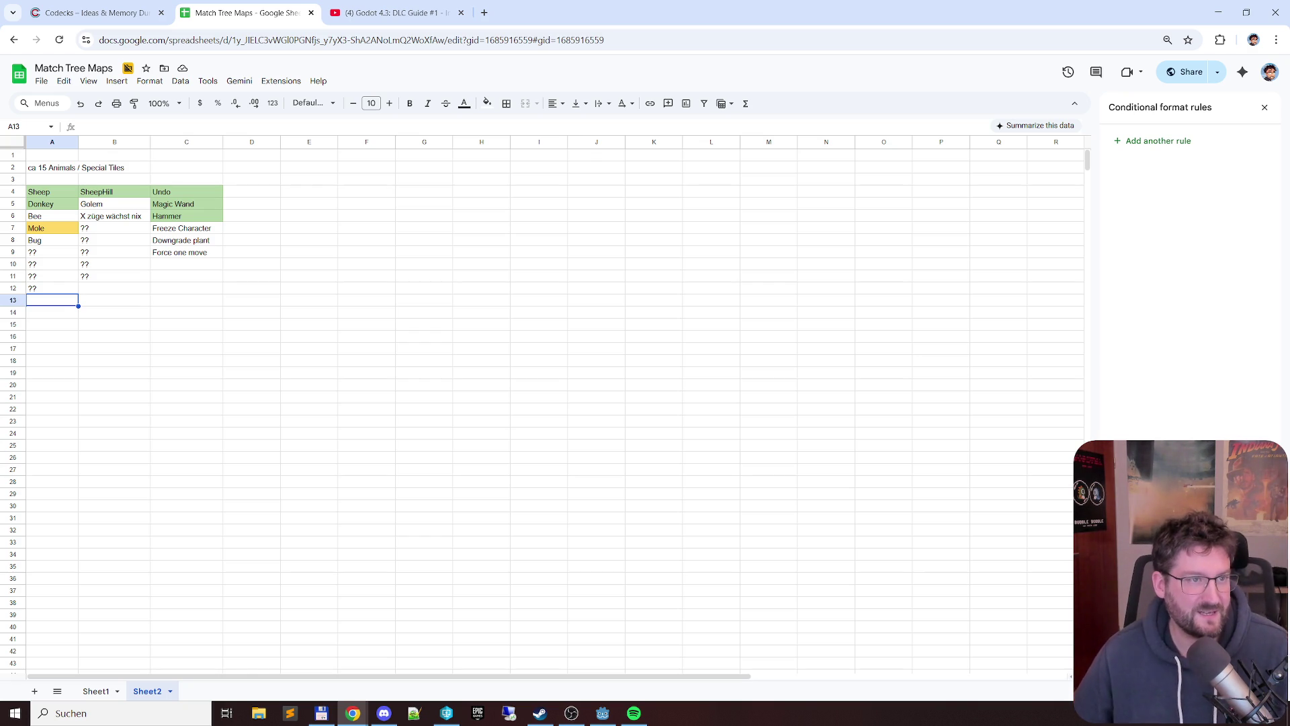
click(393, 12)
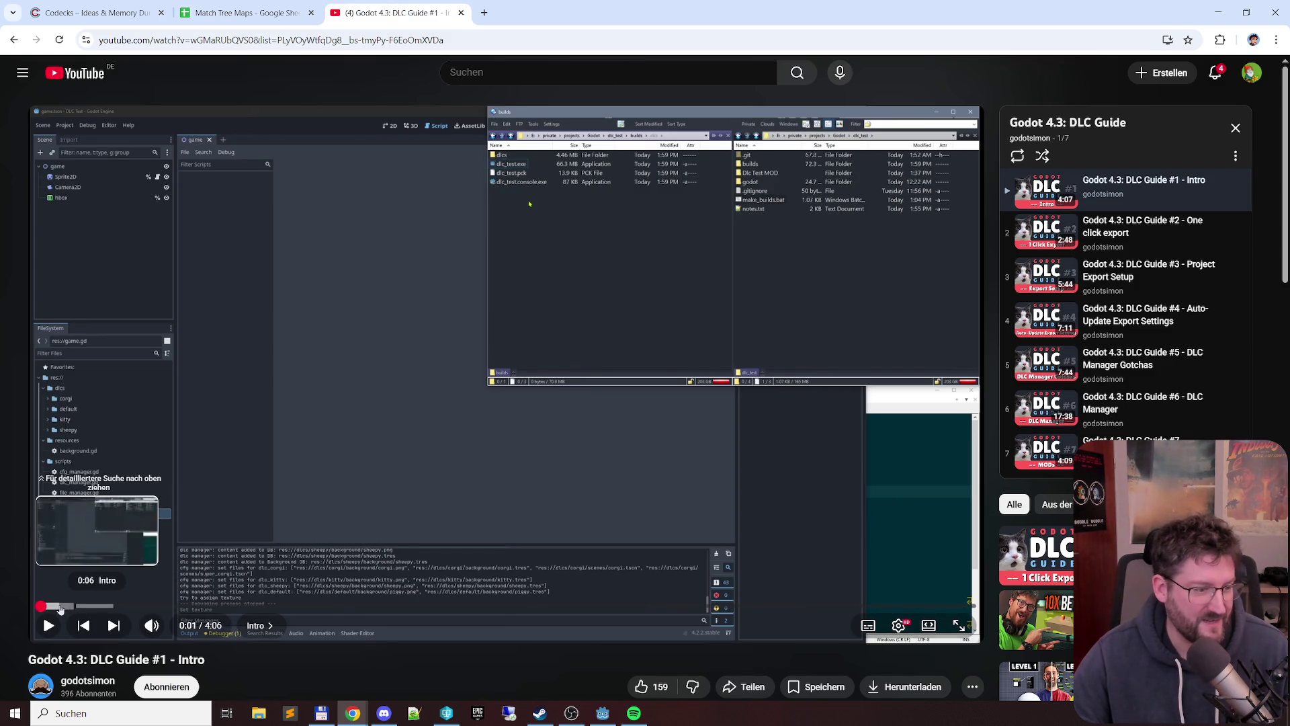
scroll(43, 613, down, 1)
scroll(100, 688, down, 1)
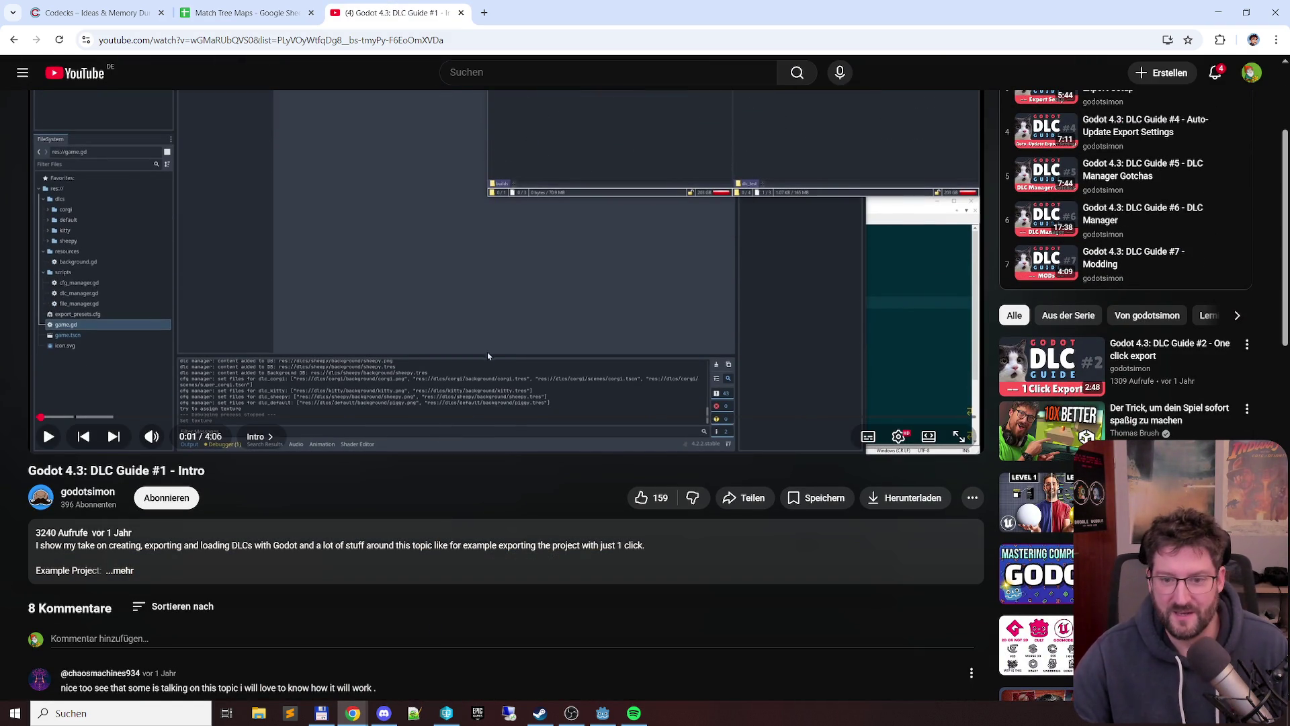
scroll(643, 430, up, 3)
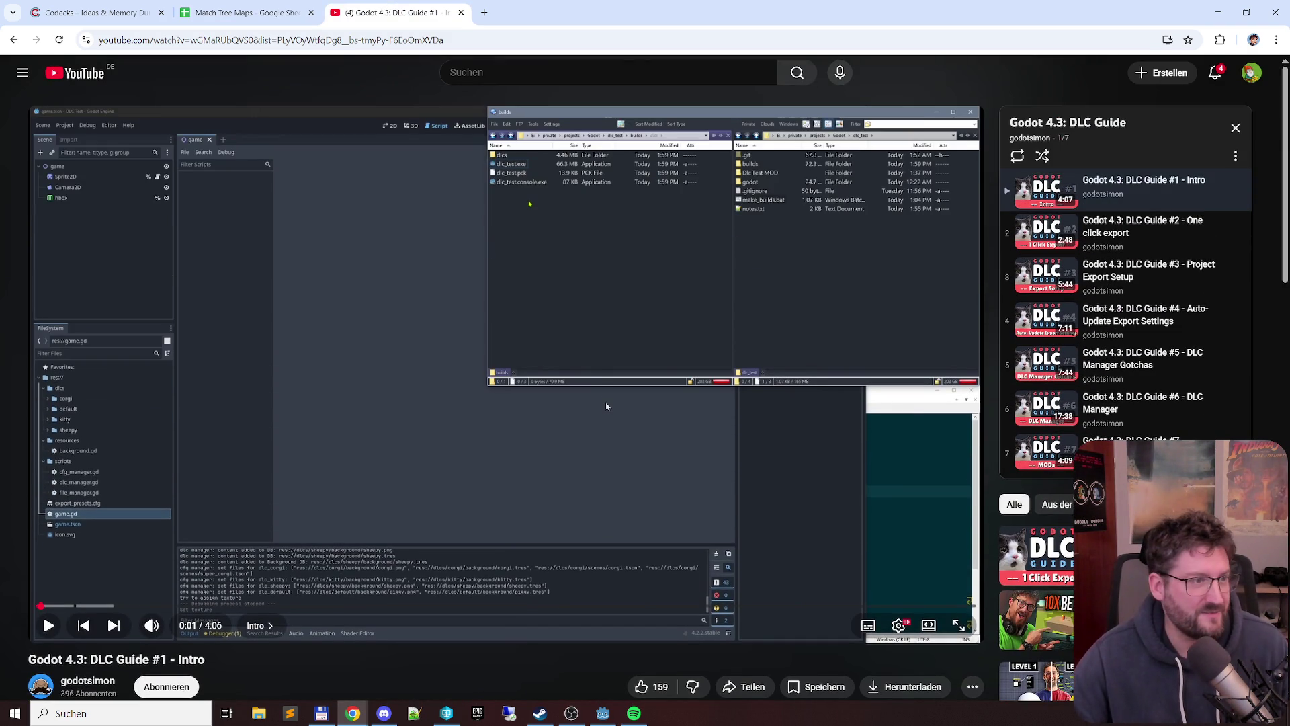
scroll(596, 397, down, 1)
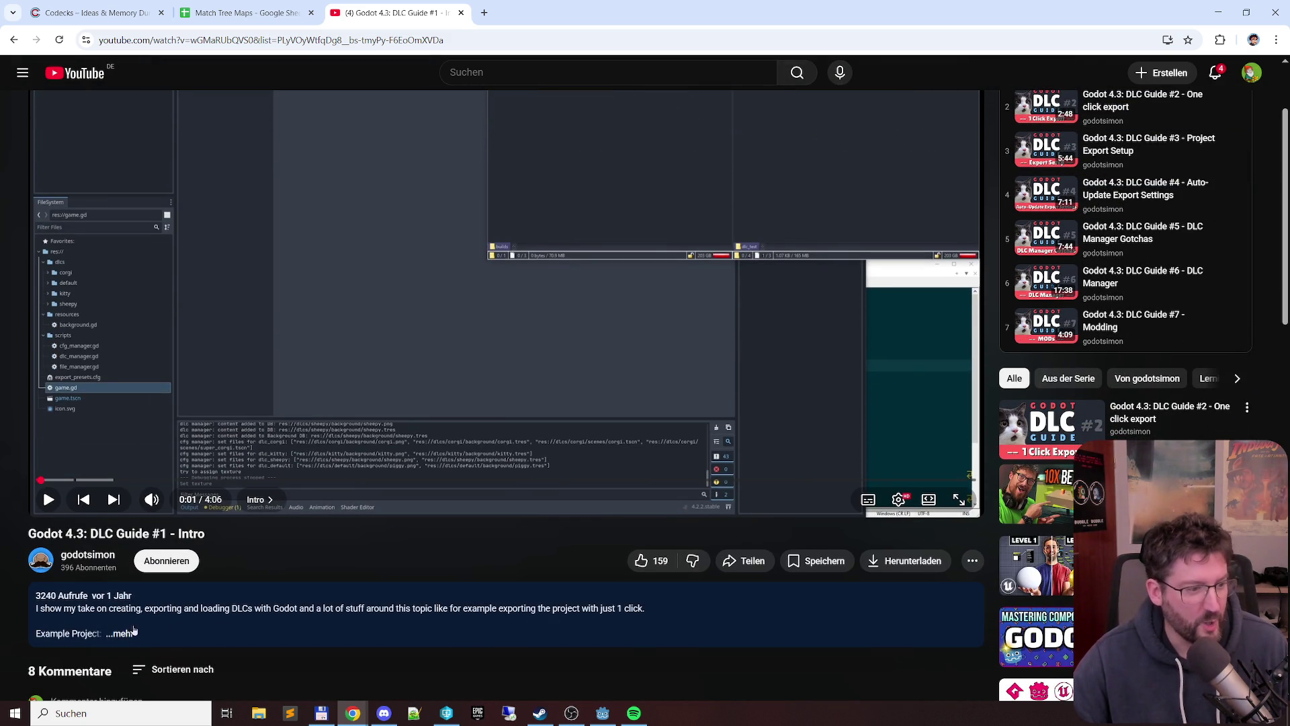
click(120, 633)
scroll(316, 603, down, 2)
scroll(453, 504, down, 2)
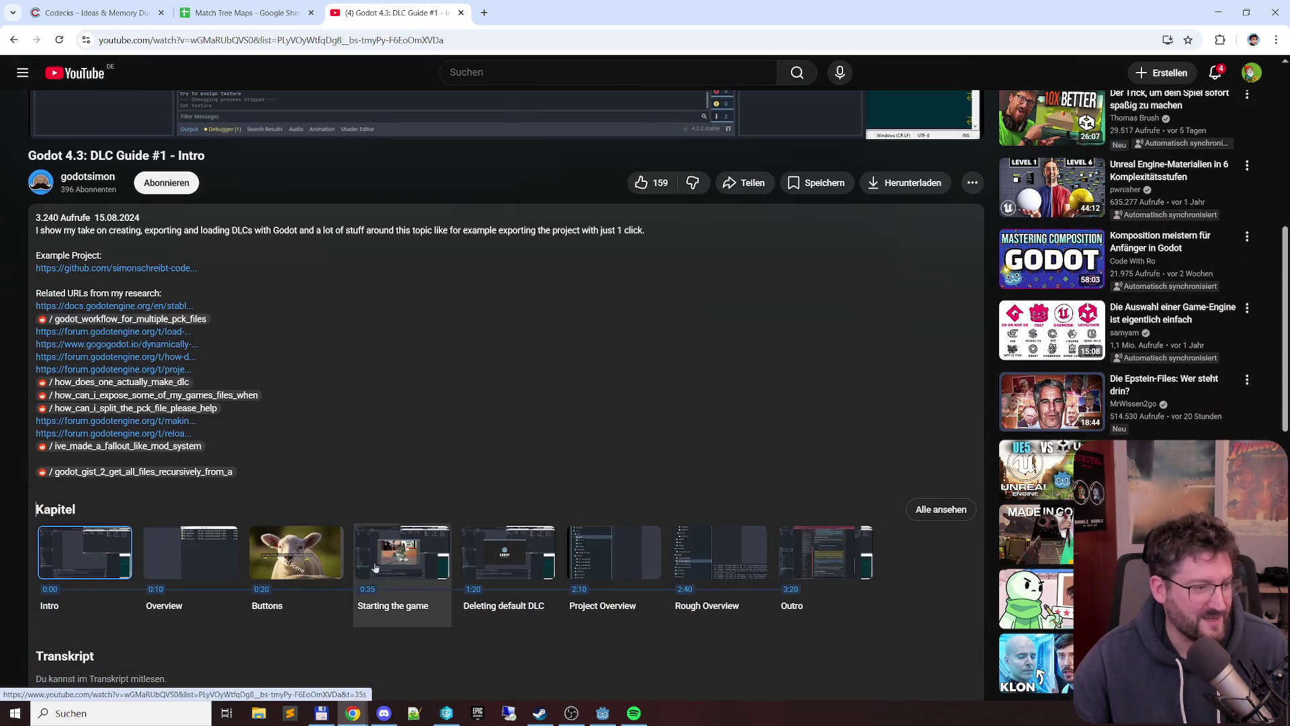
scroll(616, 418, up, 3)
scroll(620, 412, up, 2)
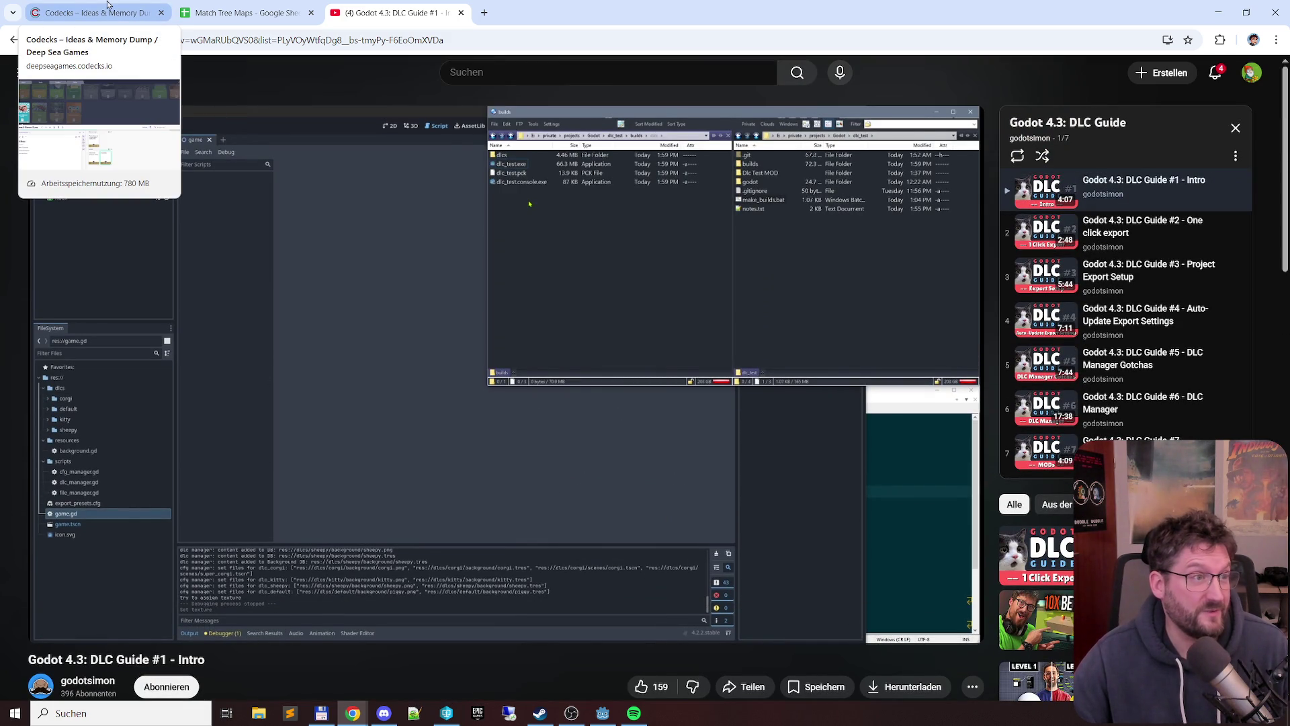
mouse_move(96, 12)
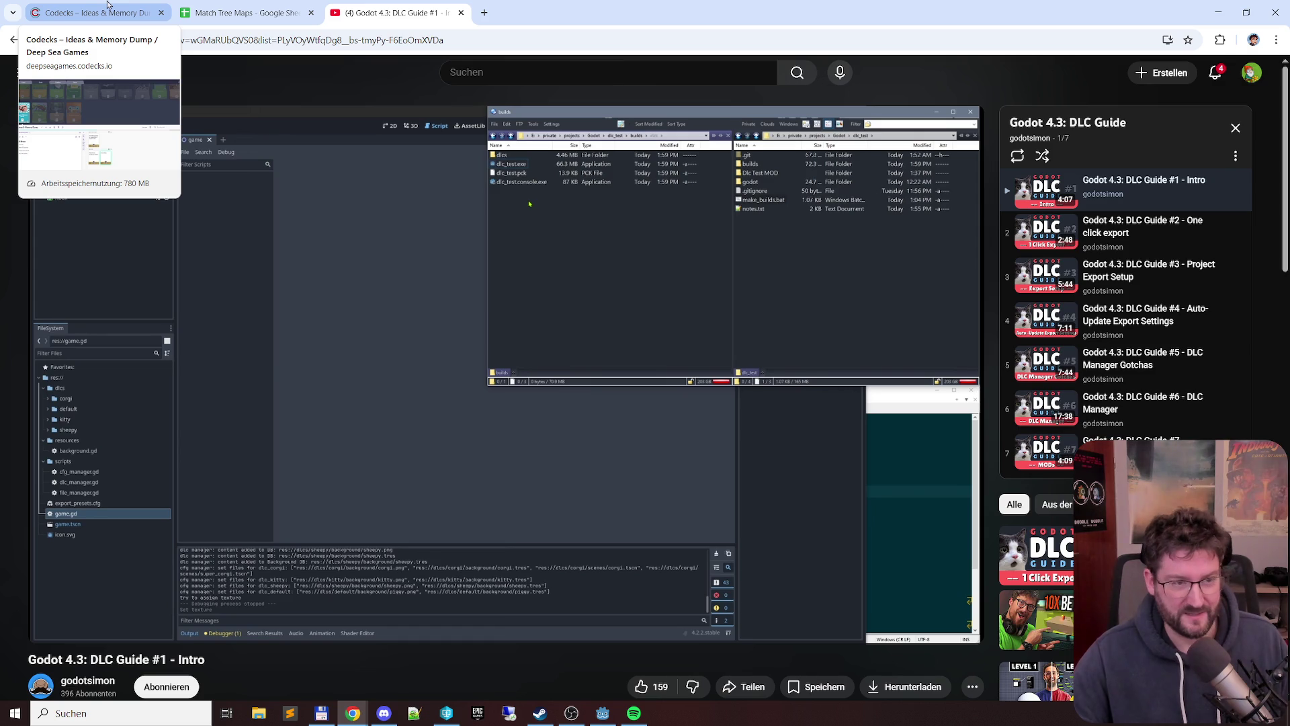
- Glance at the Codecks Tool ideas card, then return to the Match Tree Maps sheet at Mole
click(97, 12)
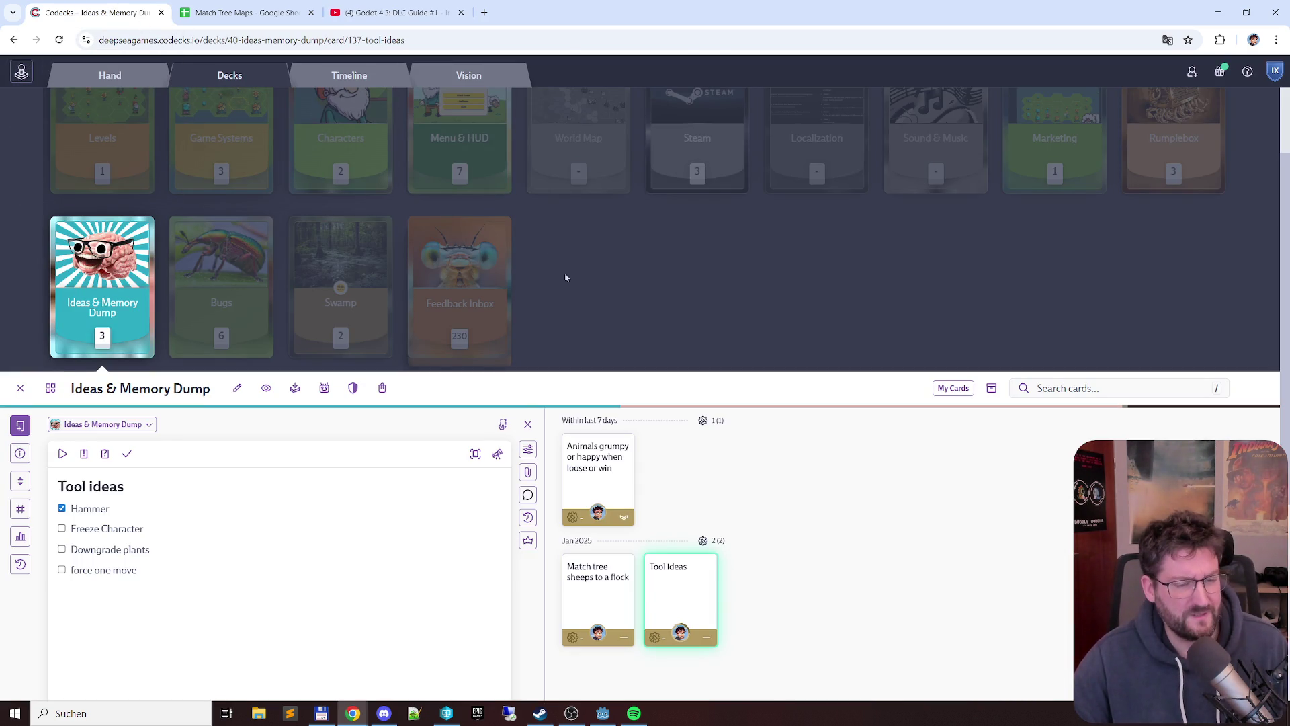
click(247, 13)
click(50, 227)
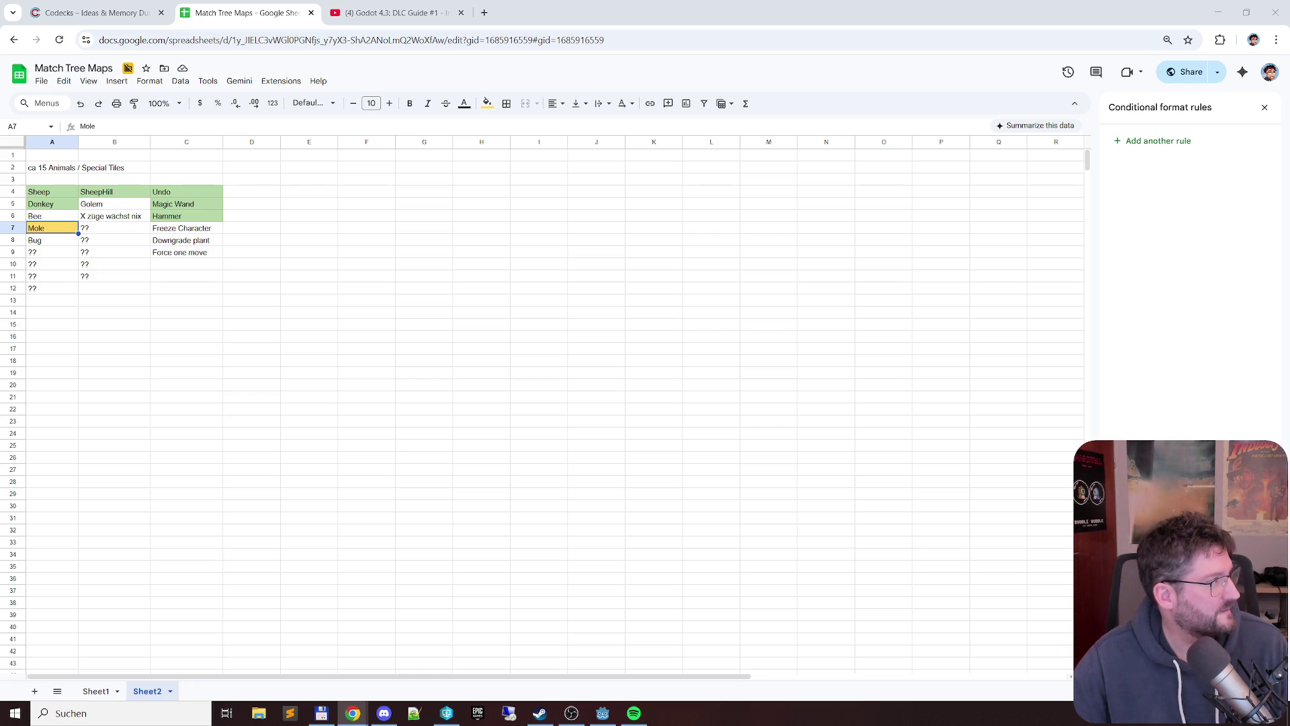
- Open the Mole artwork Google Drive folder in a new tab previewing mole.png
drag(202, 404, 403, 12)
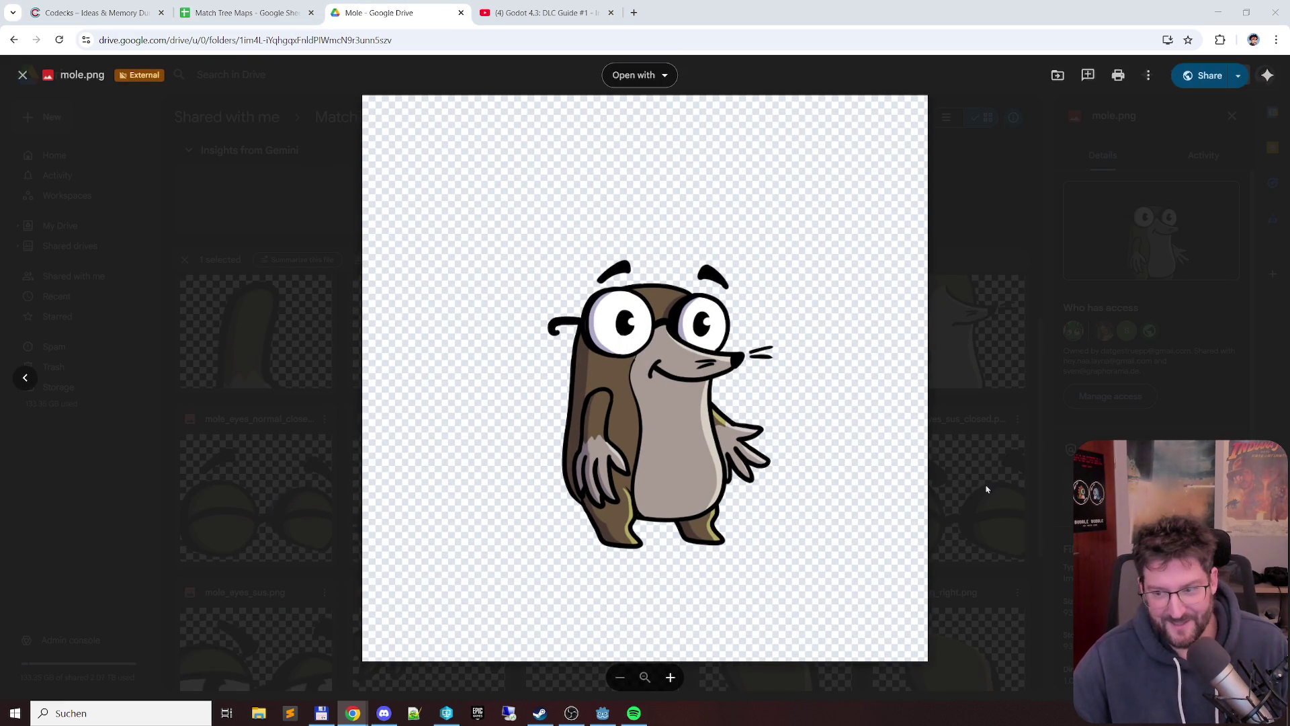
mouse_move(983, 481)
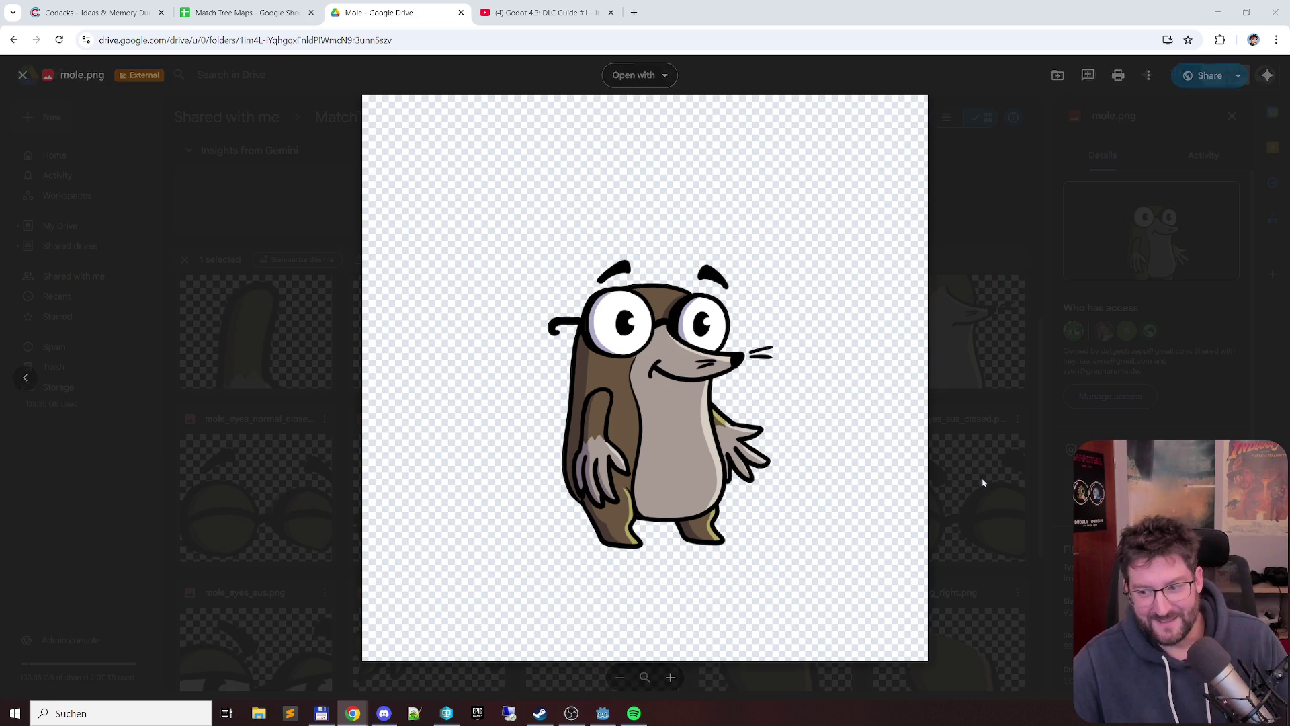
click(974, 413)
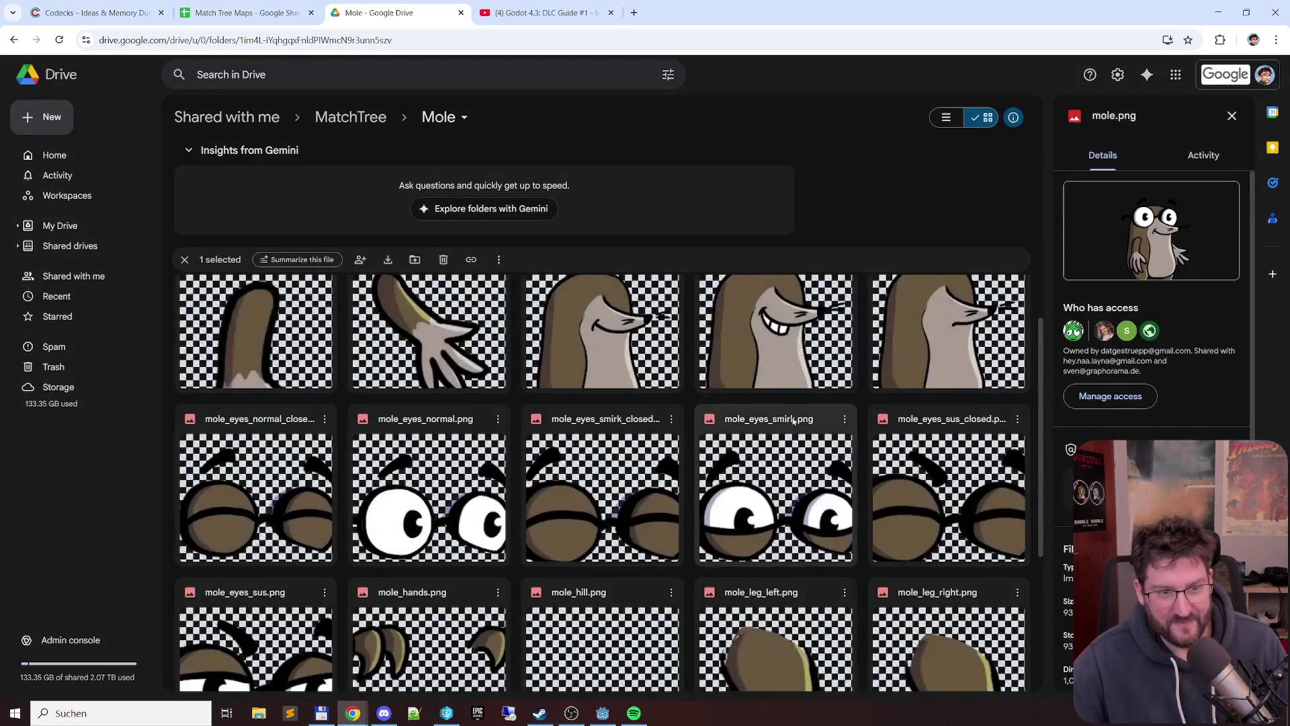
scroll(706, 453, down, 3)
double_click(658, 451)
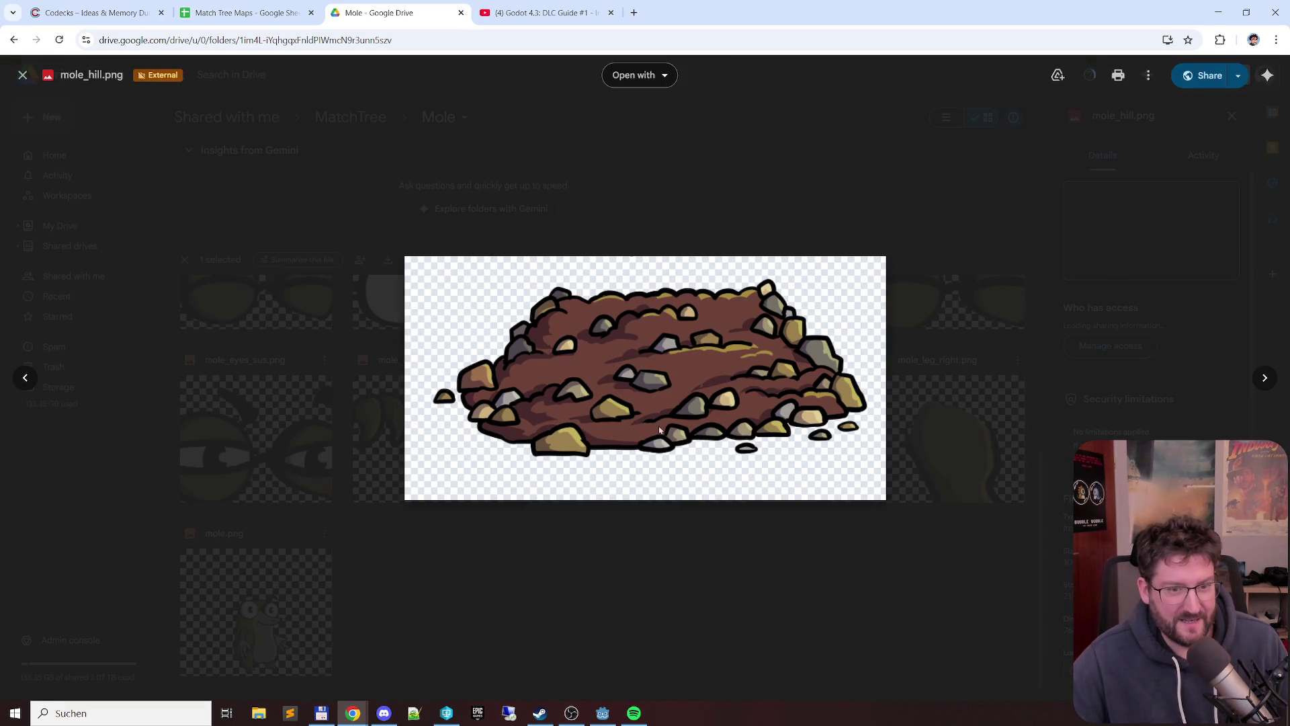
click(613, 521)
scroll(613, 520, up, 3)
scroll(619, 514, down, 3)
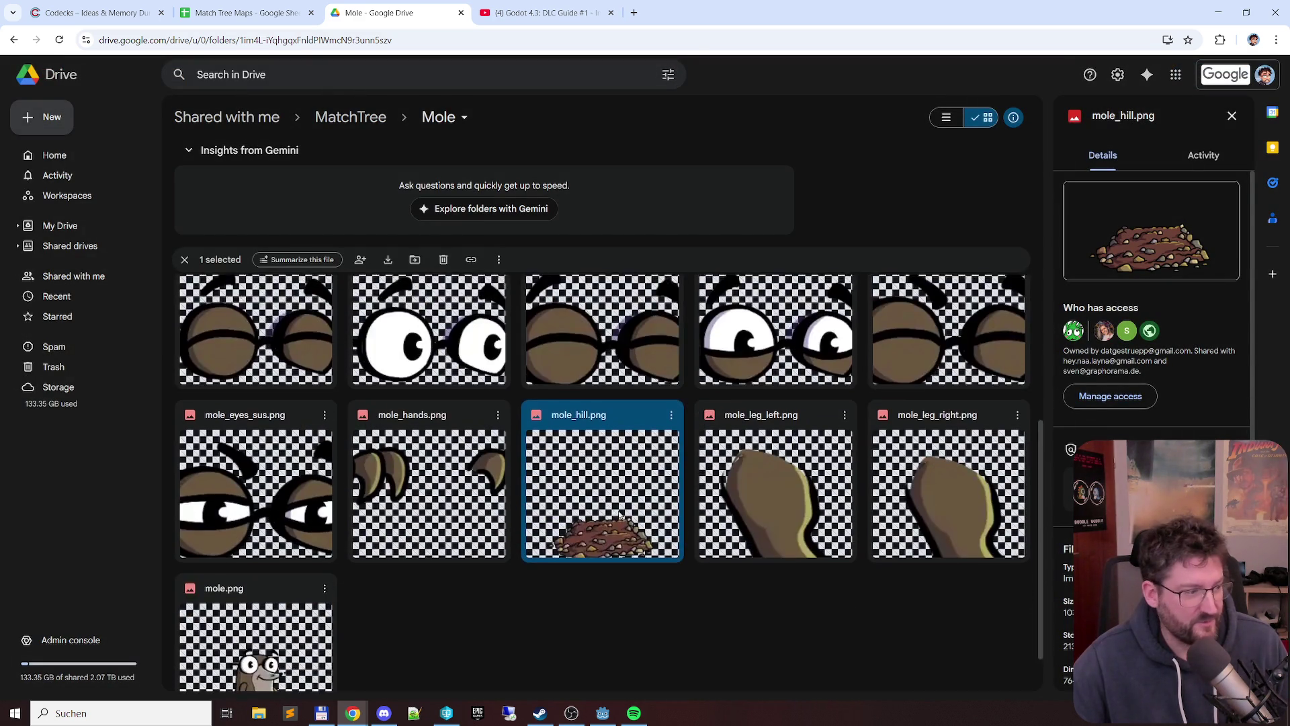
double_click(624, 455)
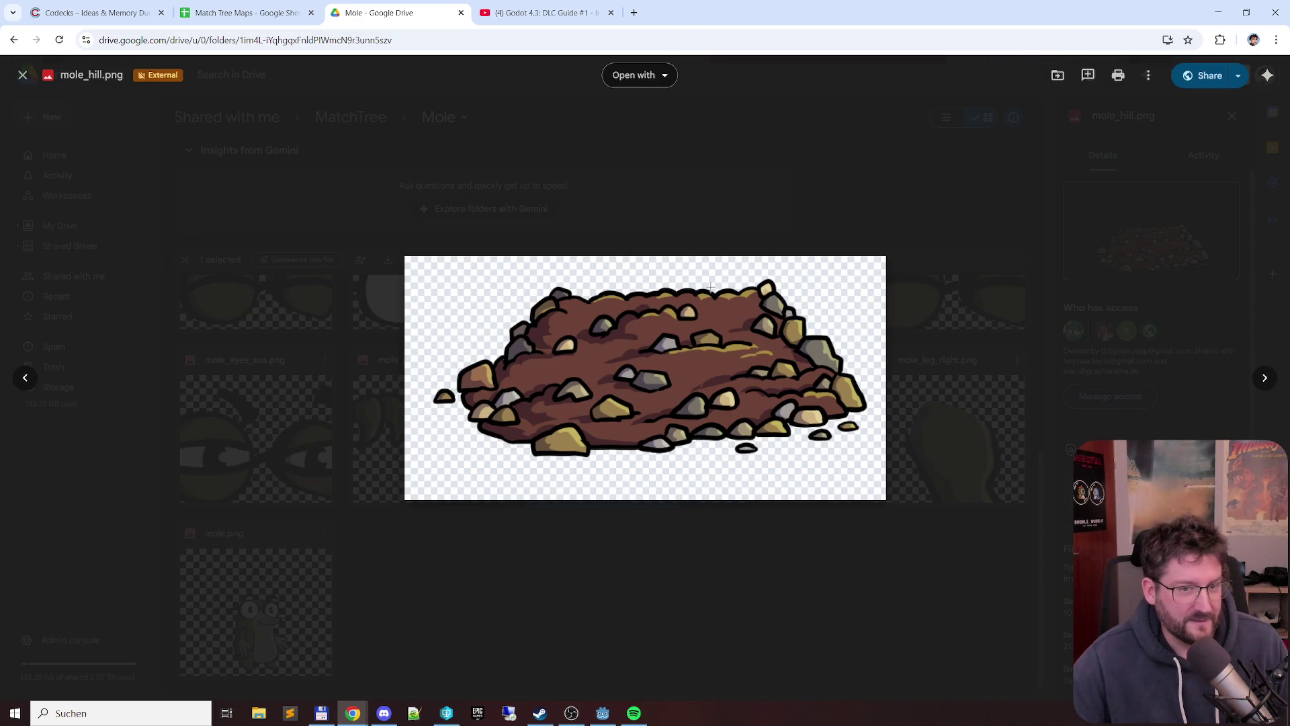
click(623, 524)
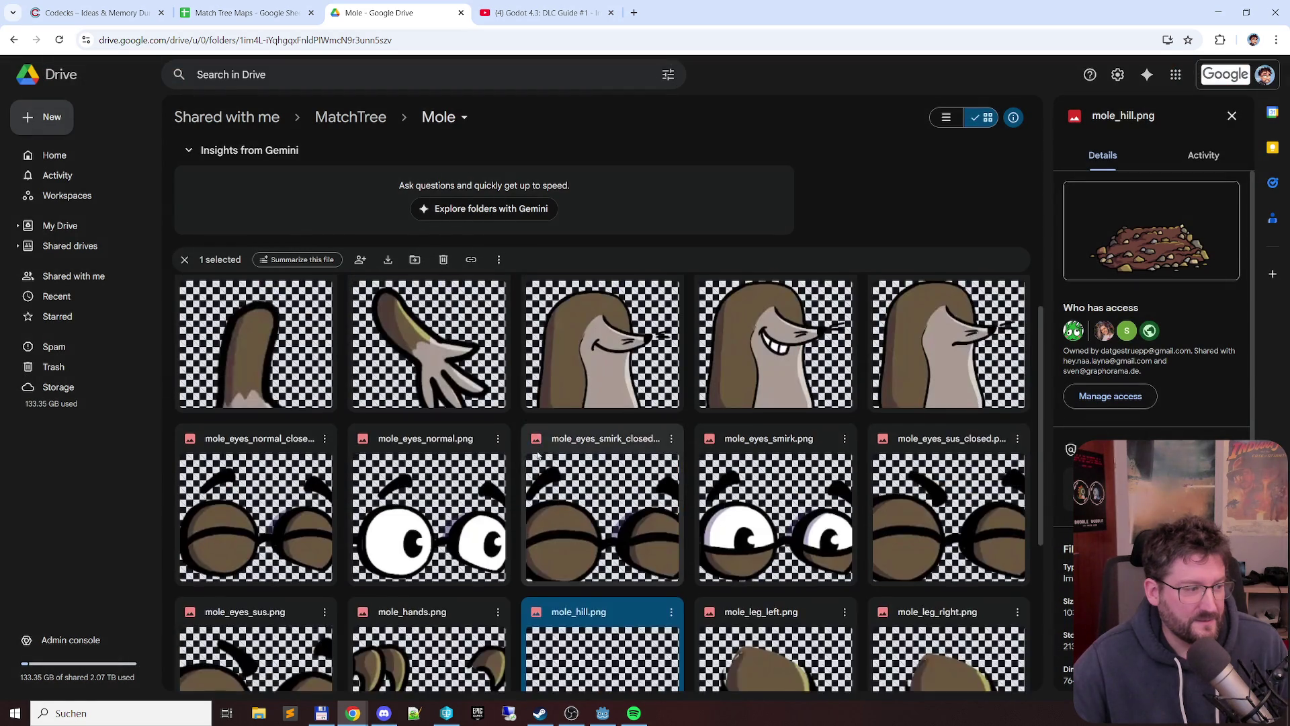
scroll(565, 454, up, 5)
scroll(543, 447, down, 5)
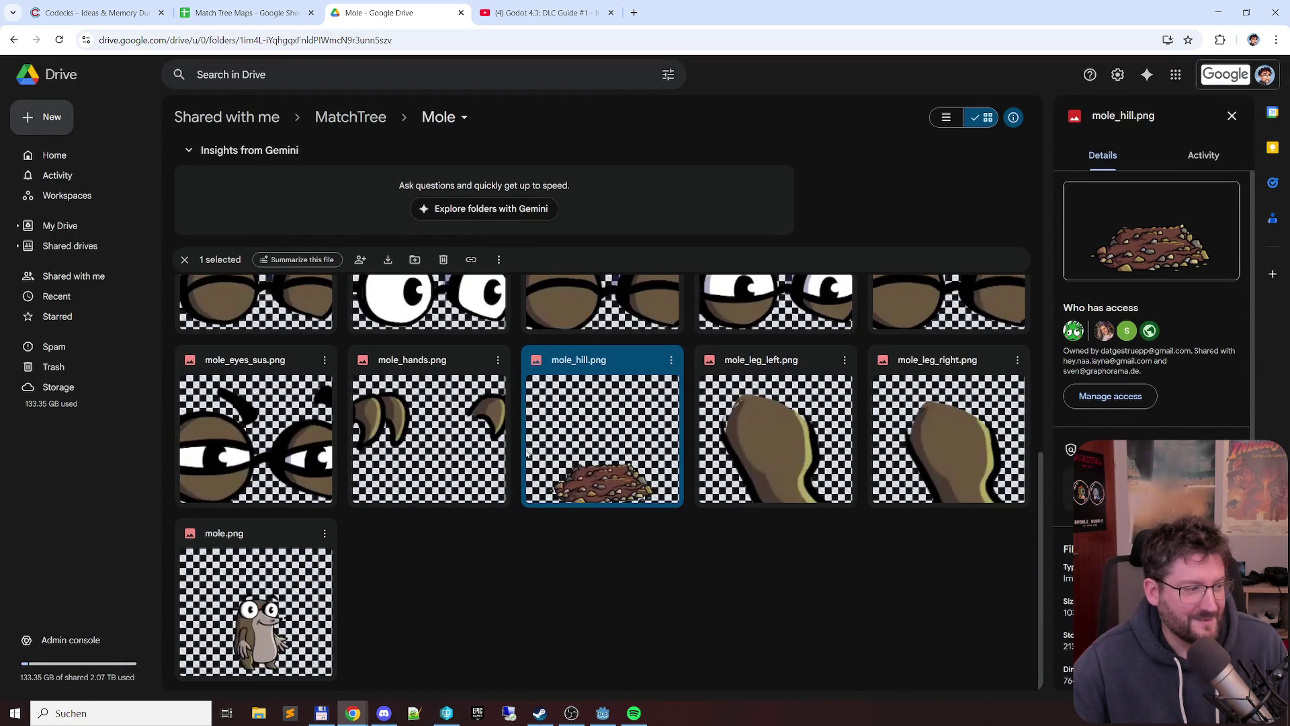
double_click(302, 606)
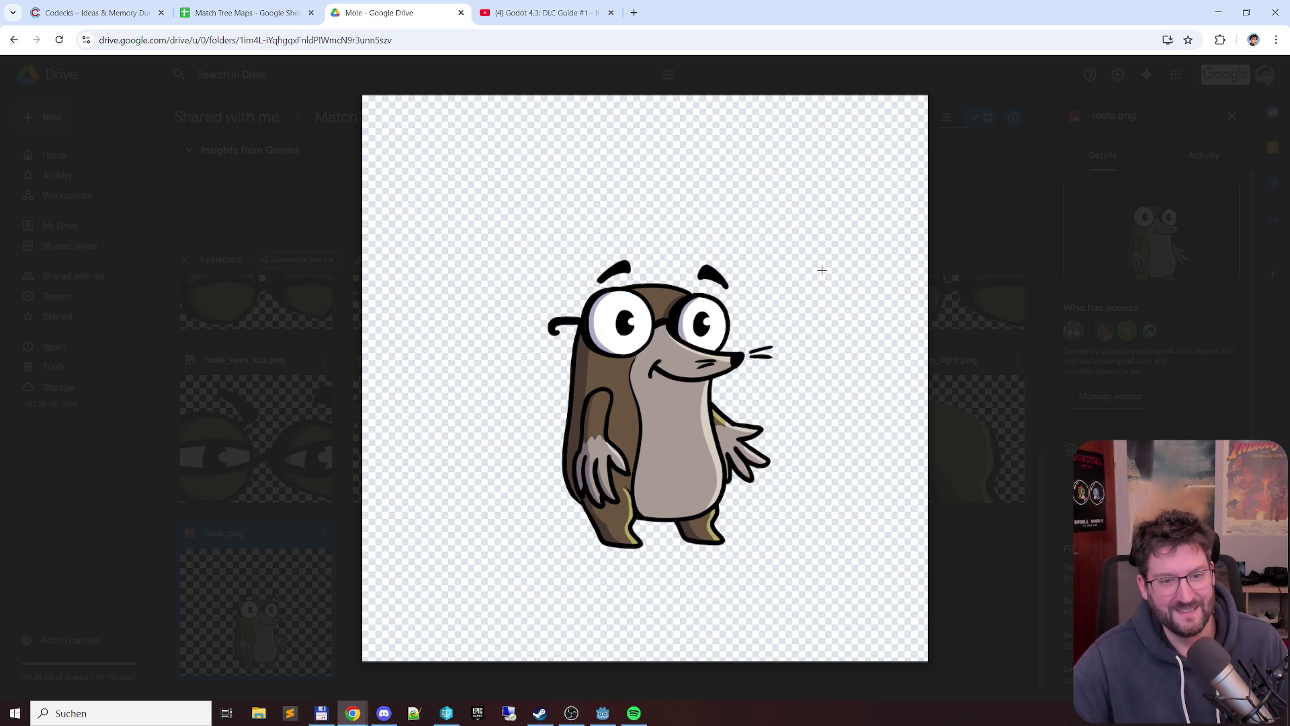
- Preview mole_hill.png in Drive, then check back on the Mole cell in the sheet
click(945, 254)
scroll(606, 454, up, 3)
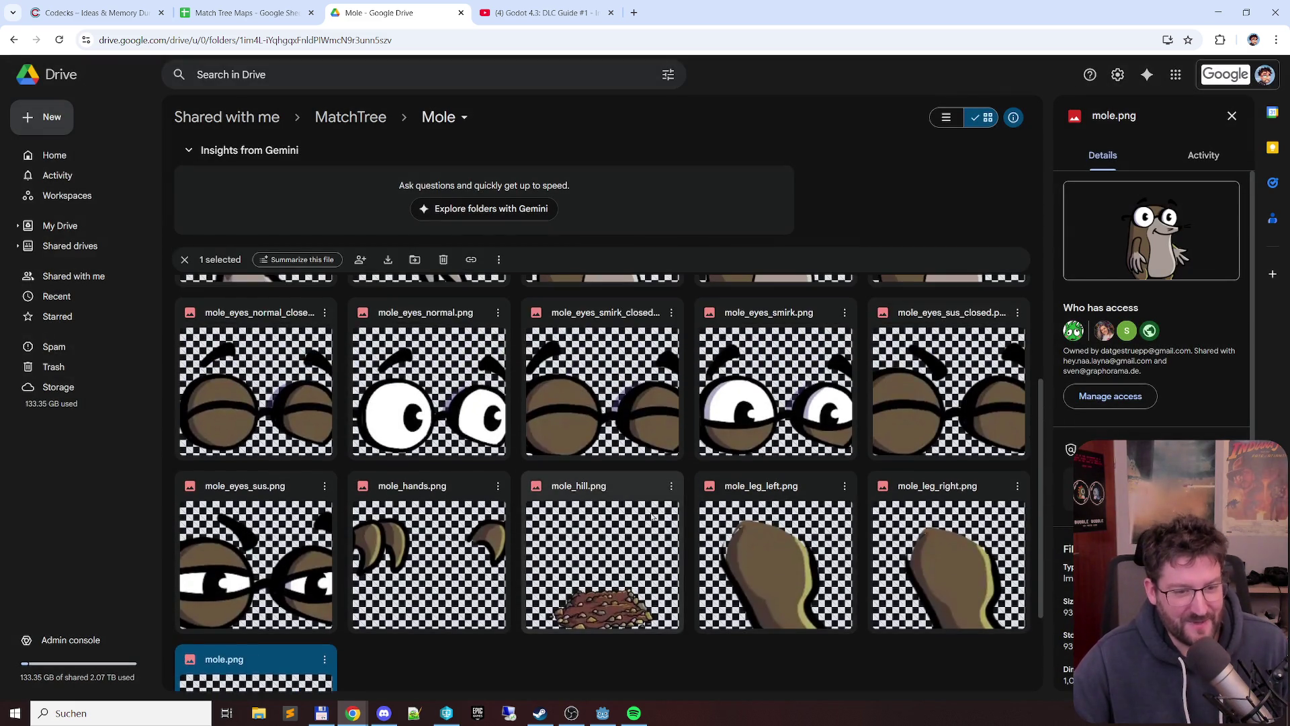
double_click(654, 517)
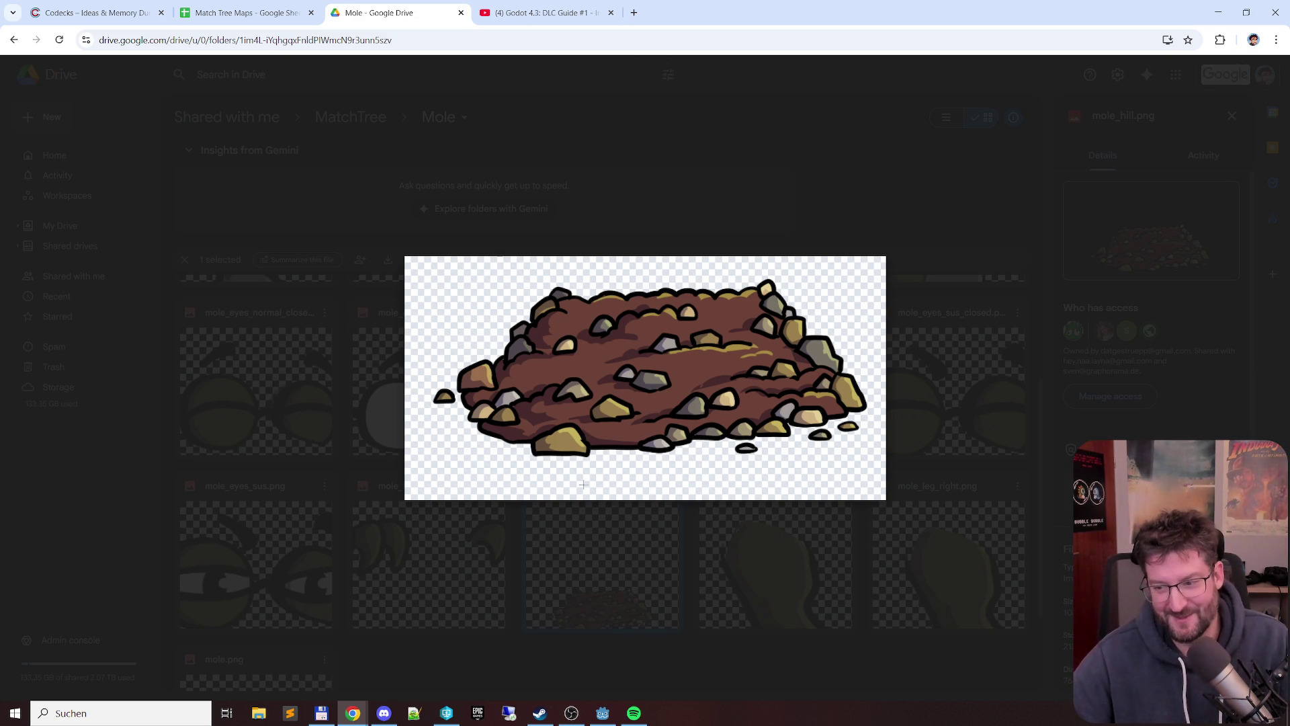
click(606, 533)
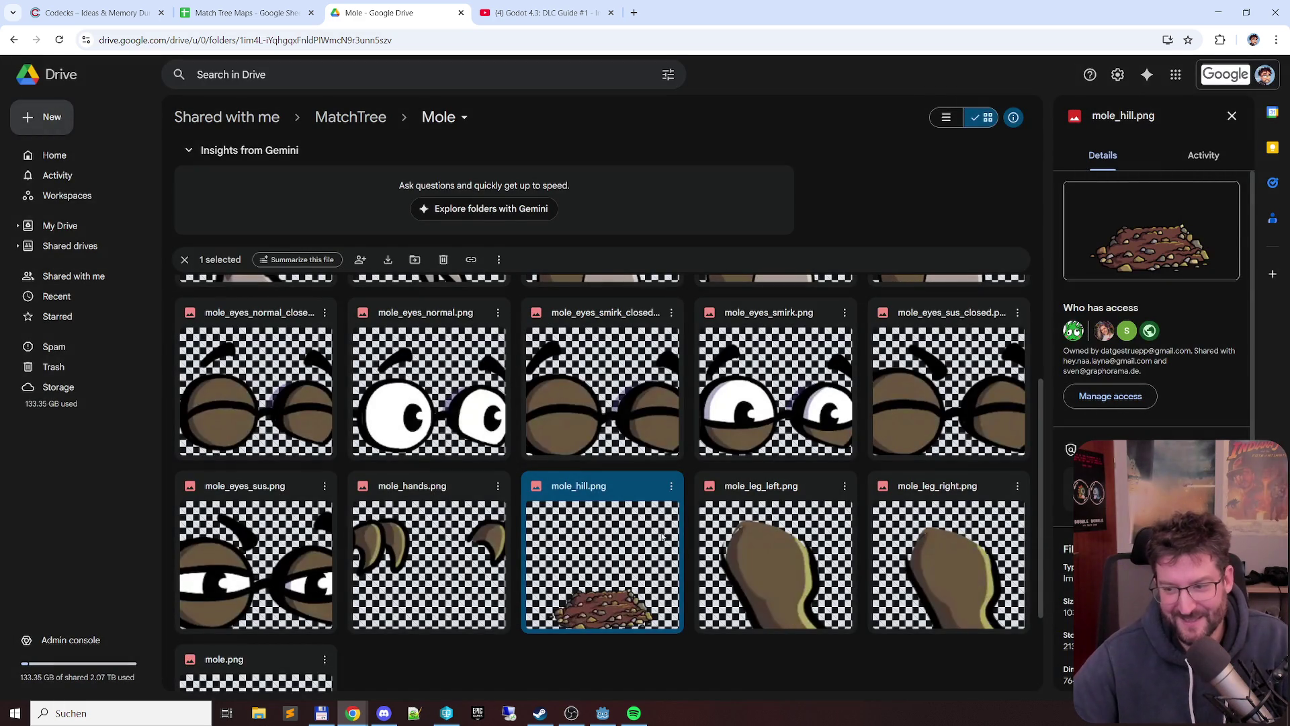
scroll(638, 468, up, 2)
scroll(605, 534, down, 4)
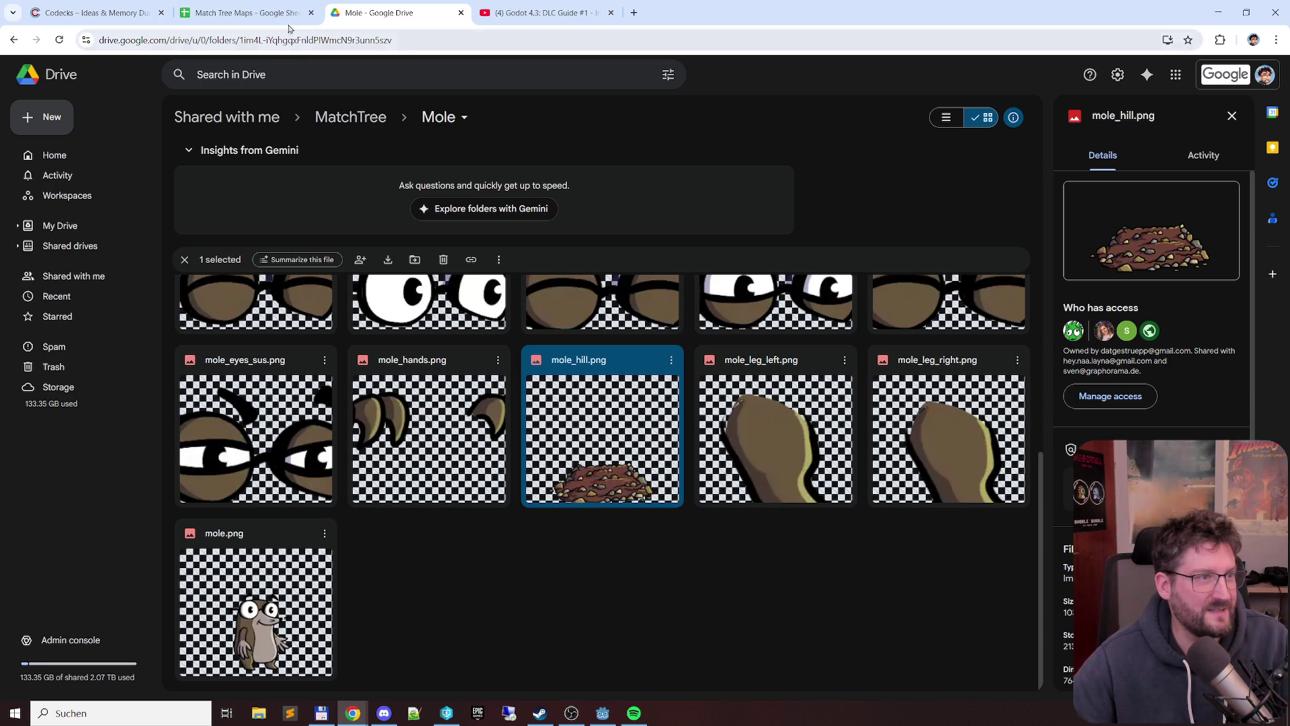
click(247, 12)
click(50, 299)
click(51, 228)
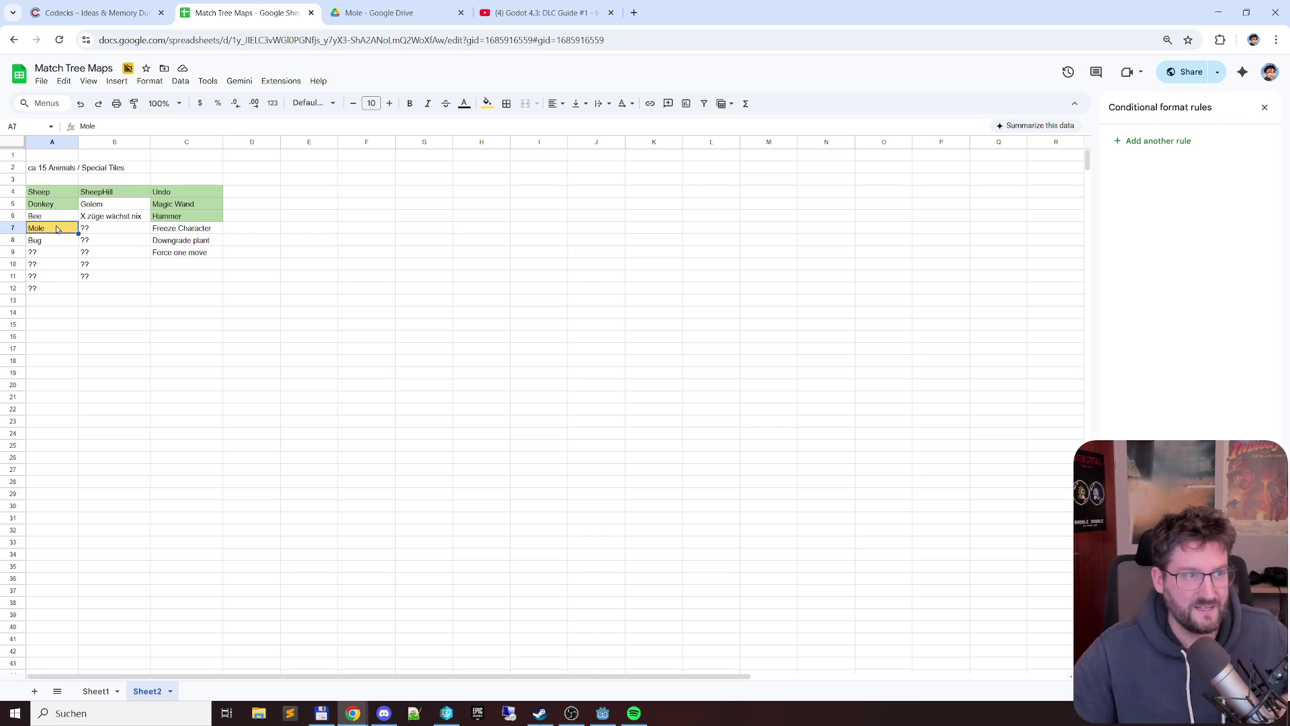
- Look at mole_hands.png and mole.png in the Drive folder, then return to the spreadsheet
click(379, 13)
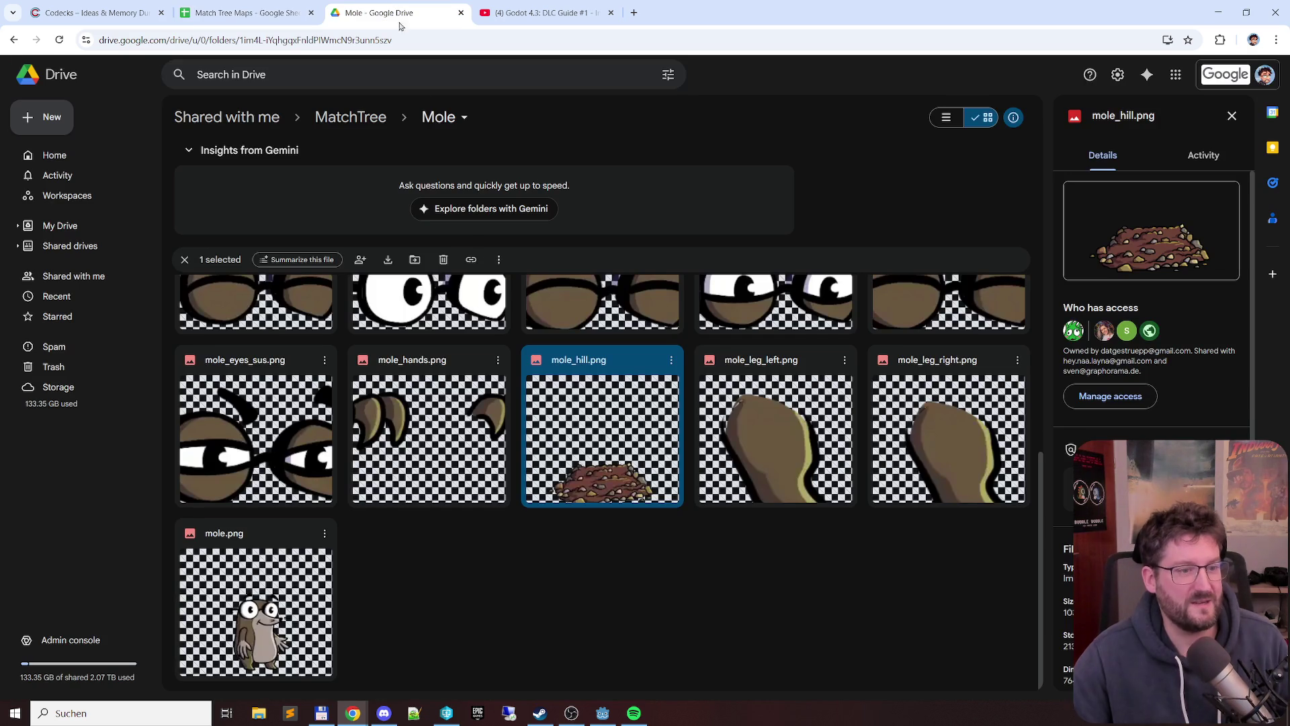
scroll(489, 428, up, 5)
scroll(488, 429, down, 5)
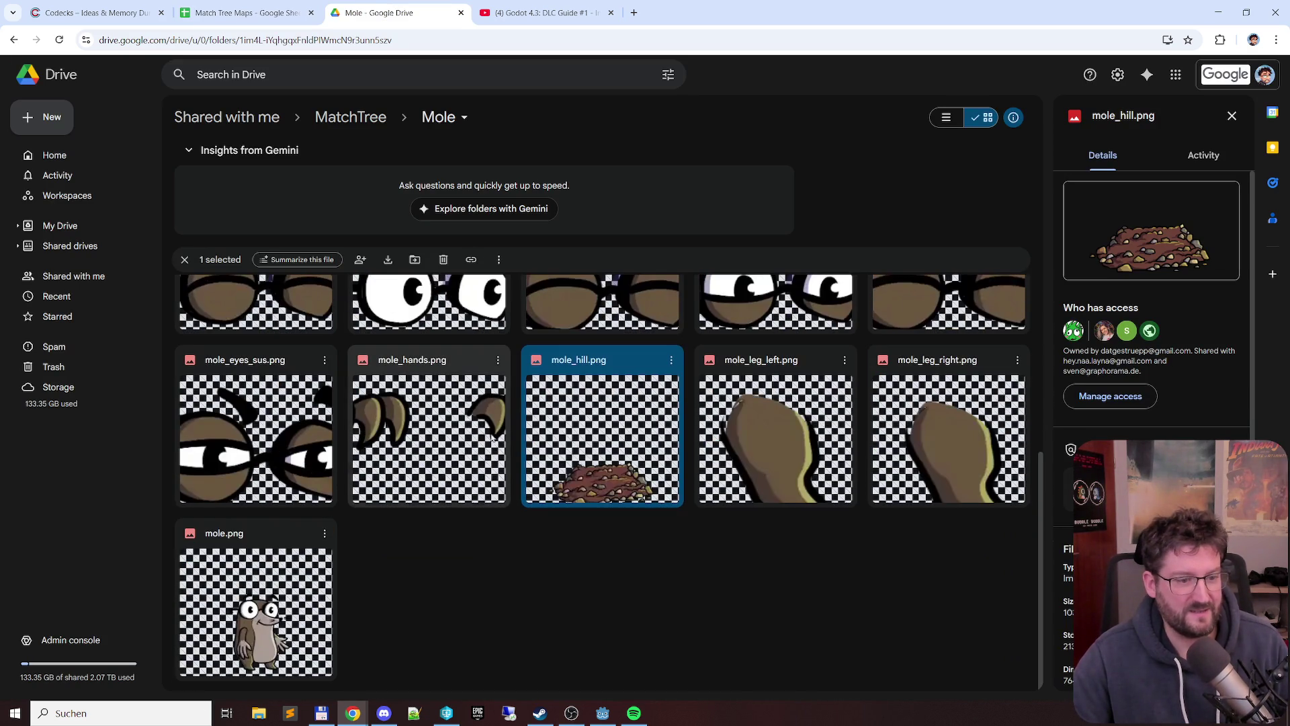
click(435, 408)
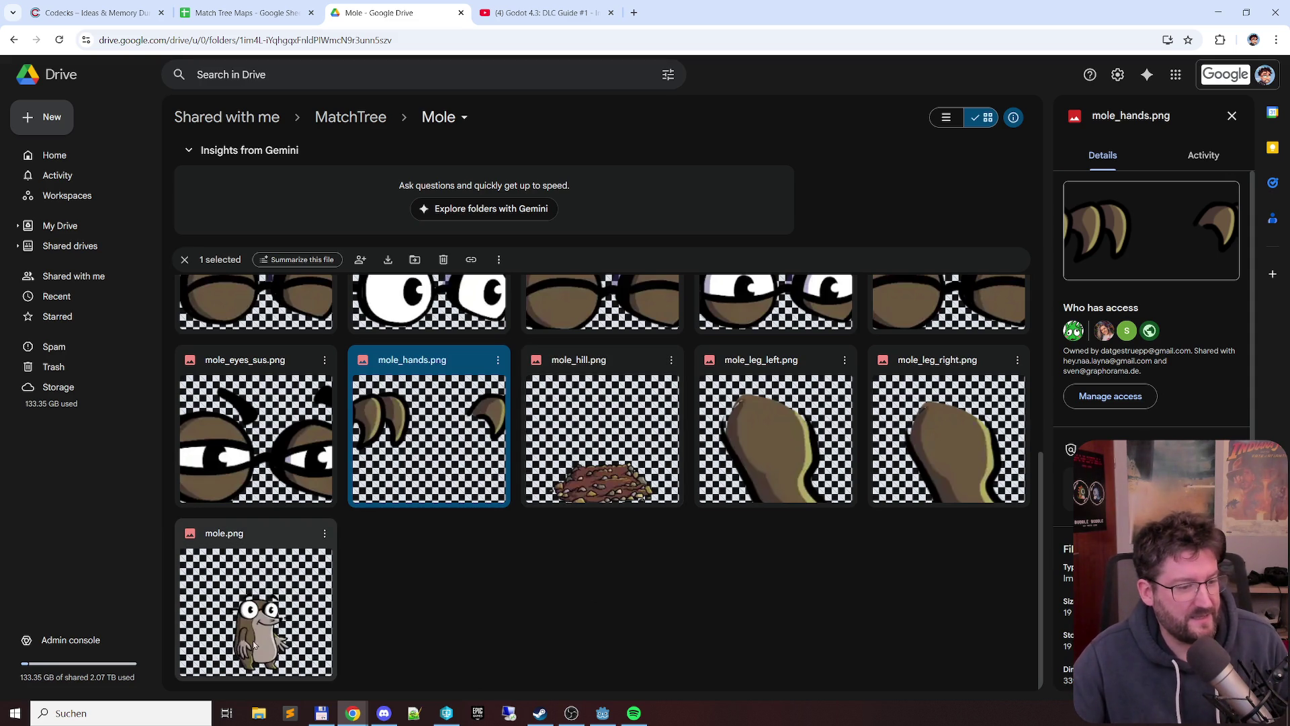
click(274, 622)
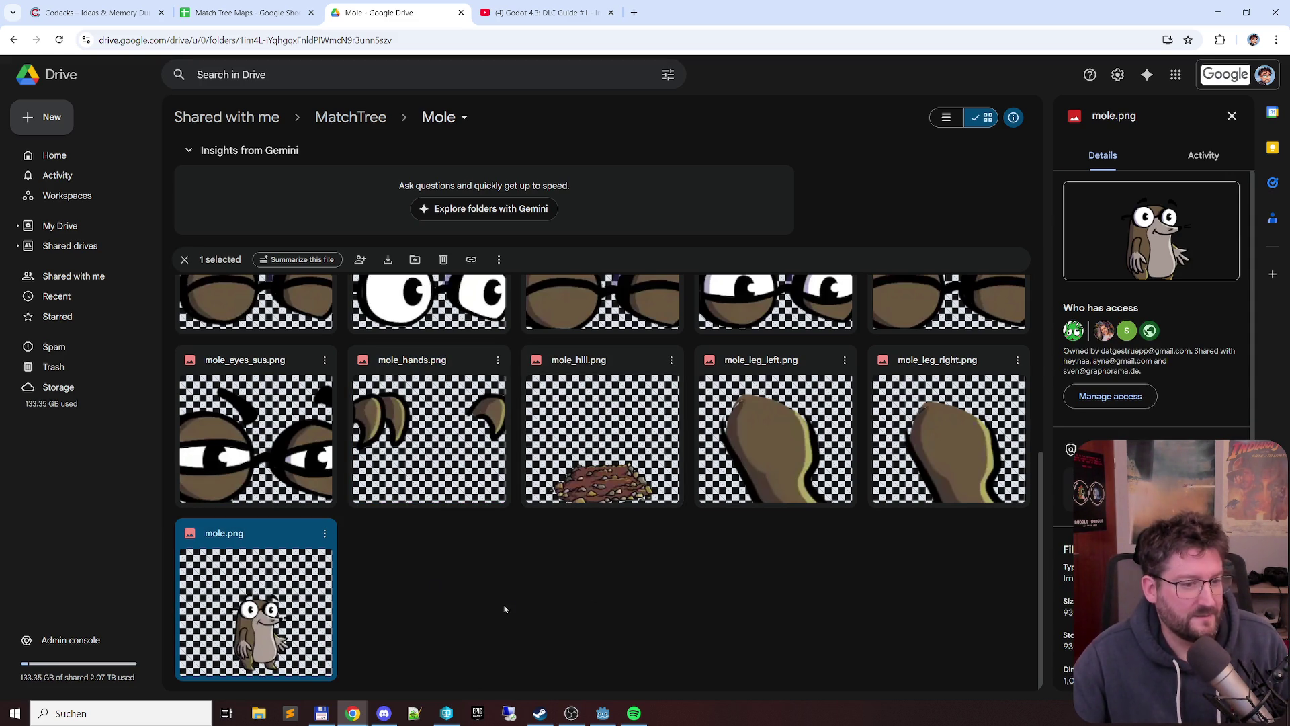
double_click(256, 610)
key(Escape)
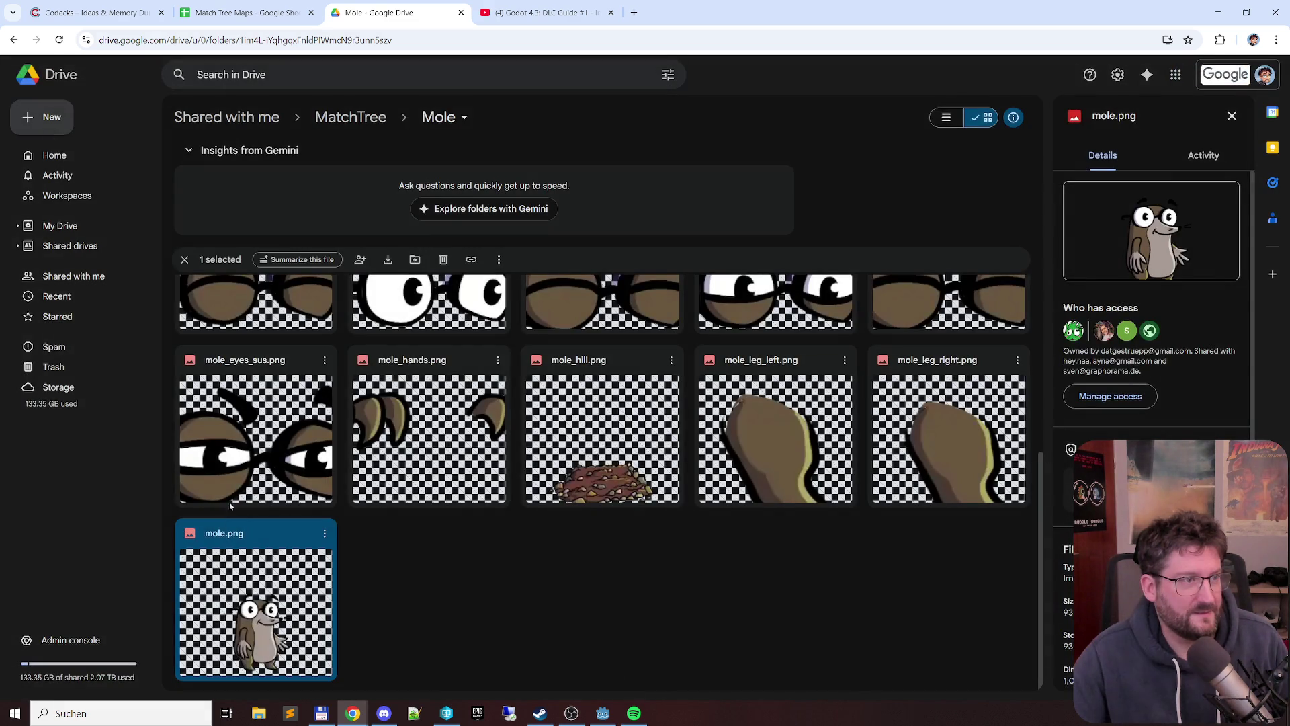
click(248, 12)
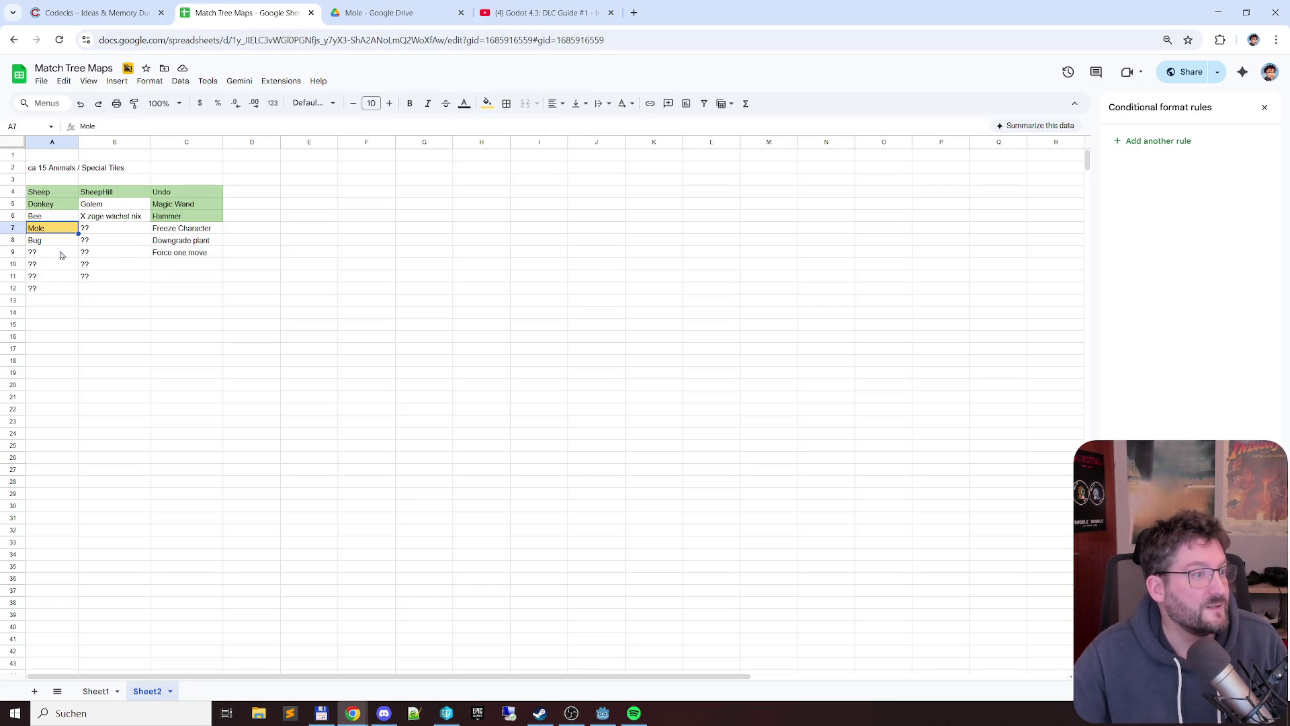
- Replace the ?? placeholders in A9 and A10 with Bieber and Hamster
click(43, 253)
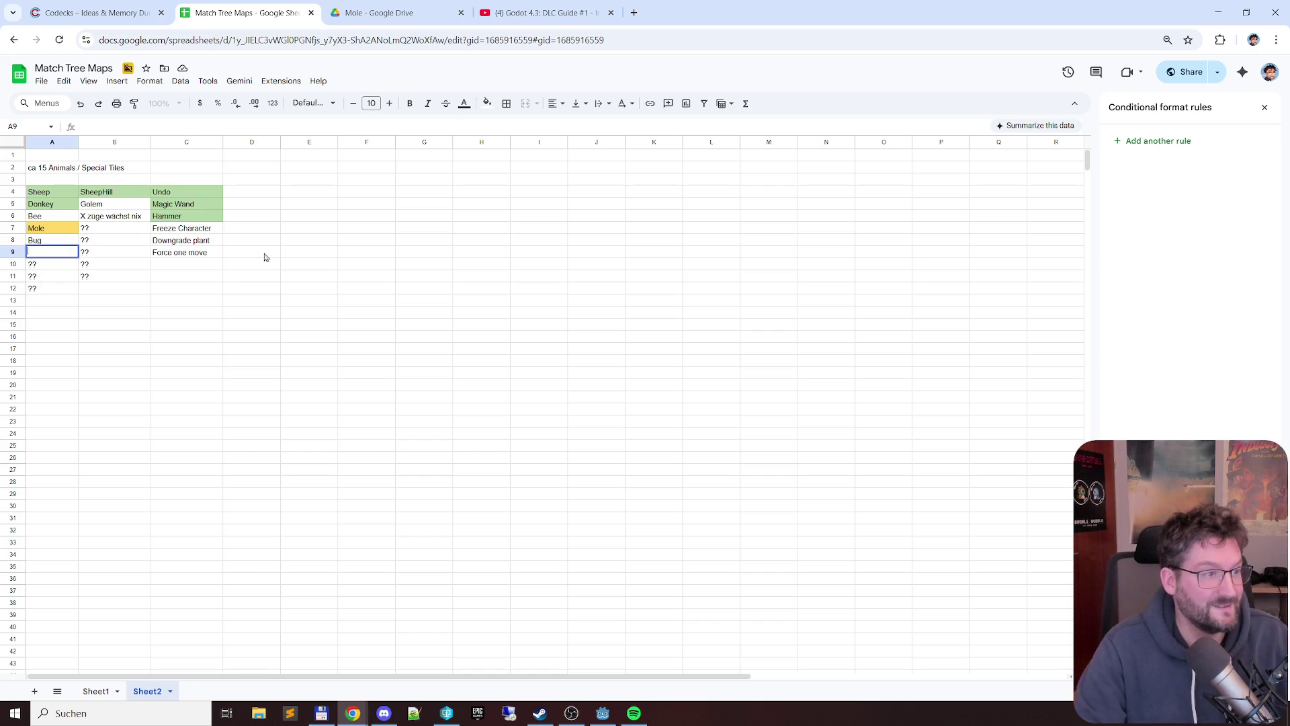
text(Bieber)
key(Return)
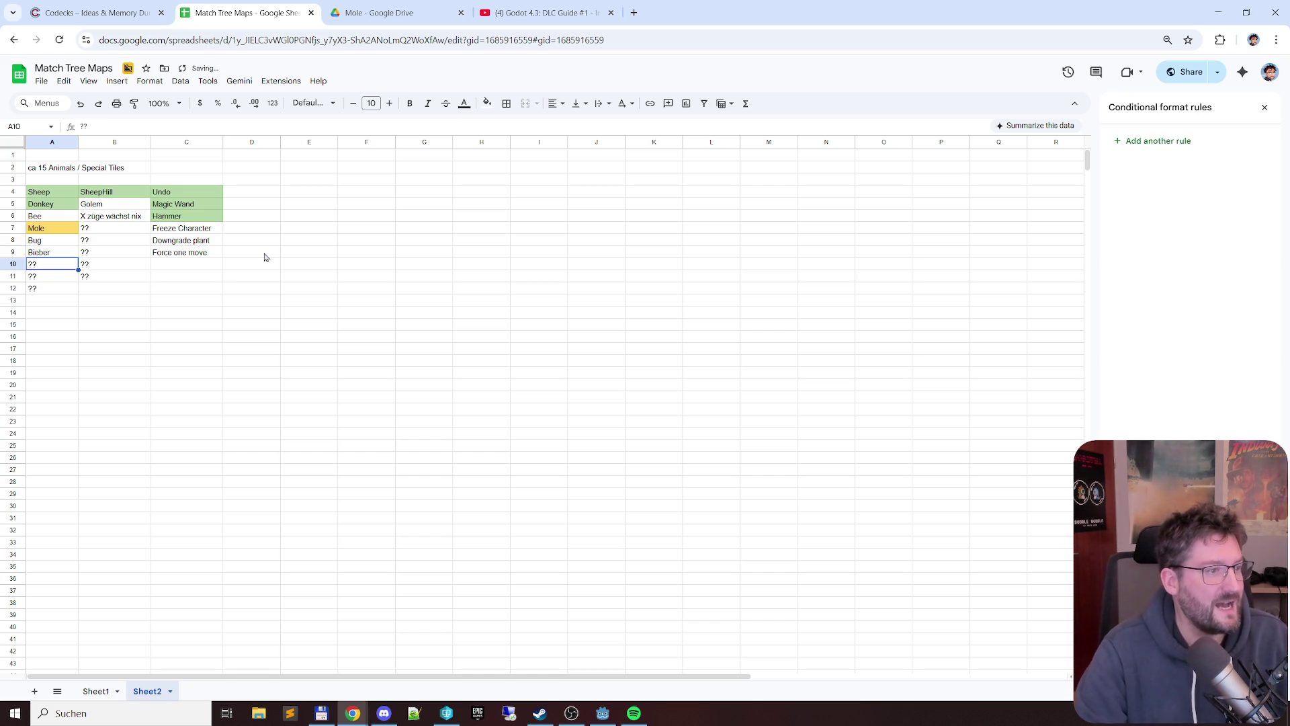
text(Hamster)
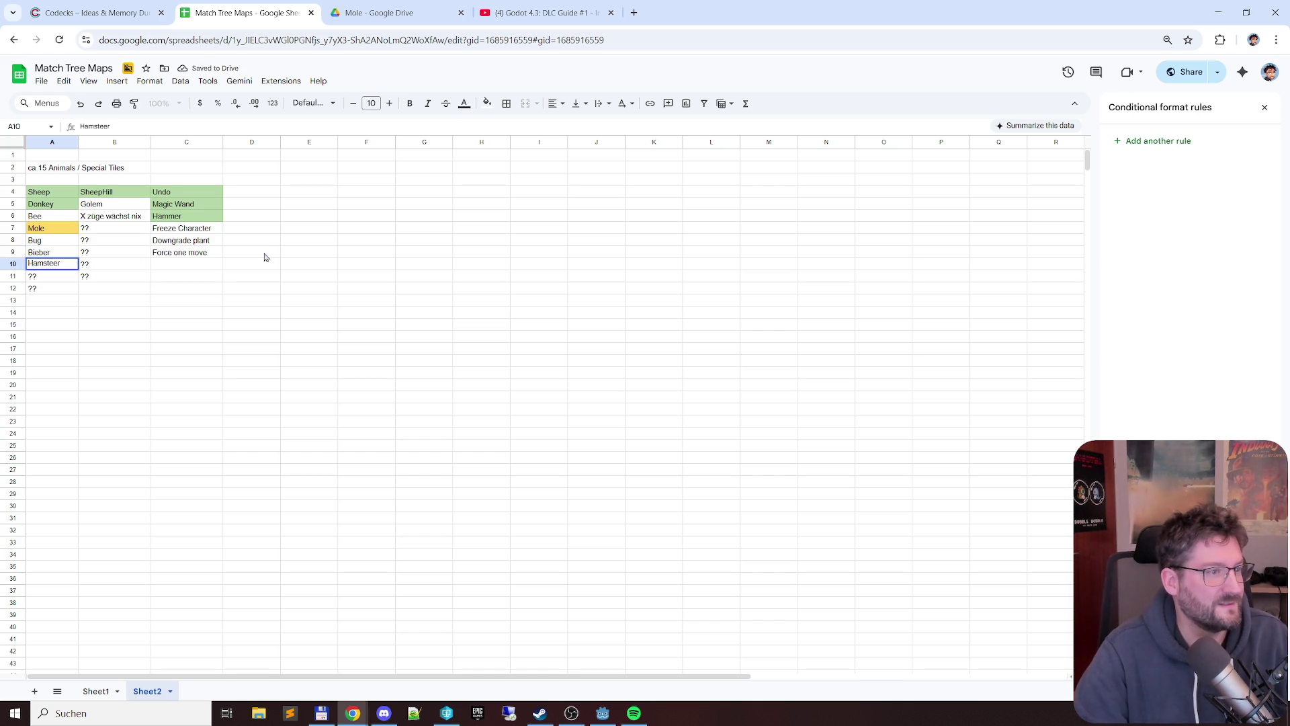
key(Return)
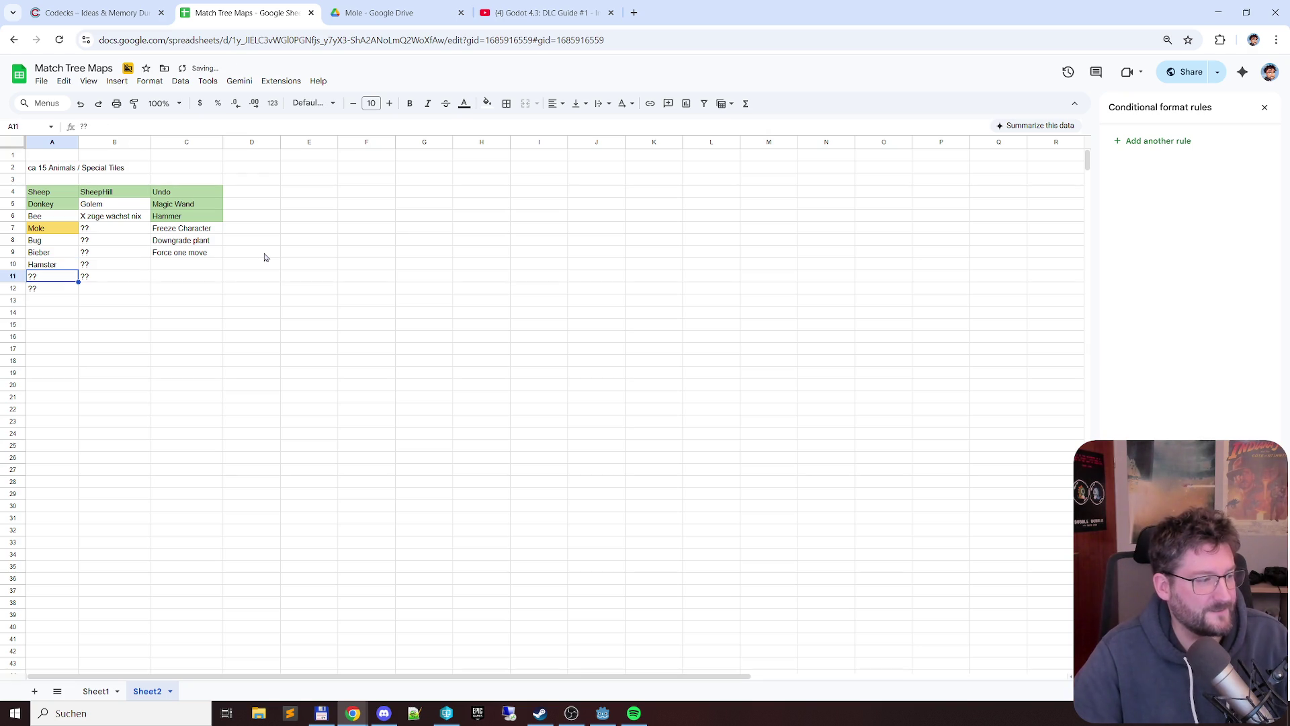
key(Up)
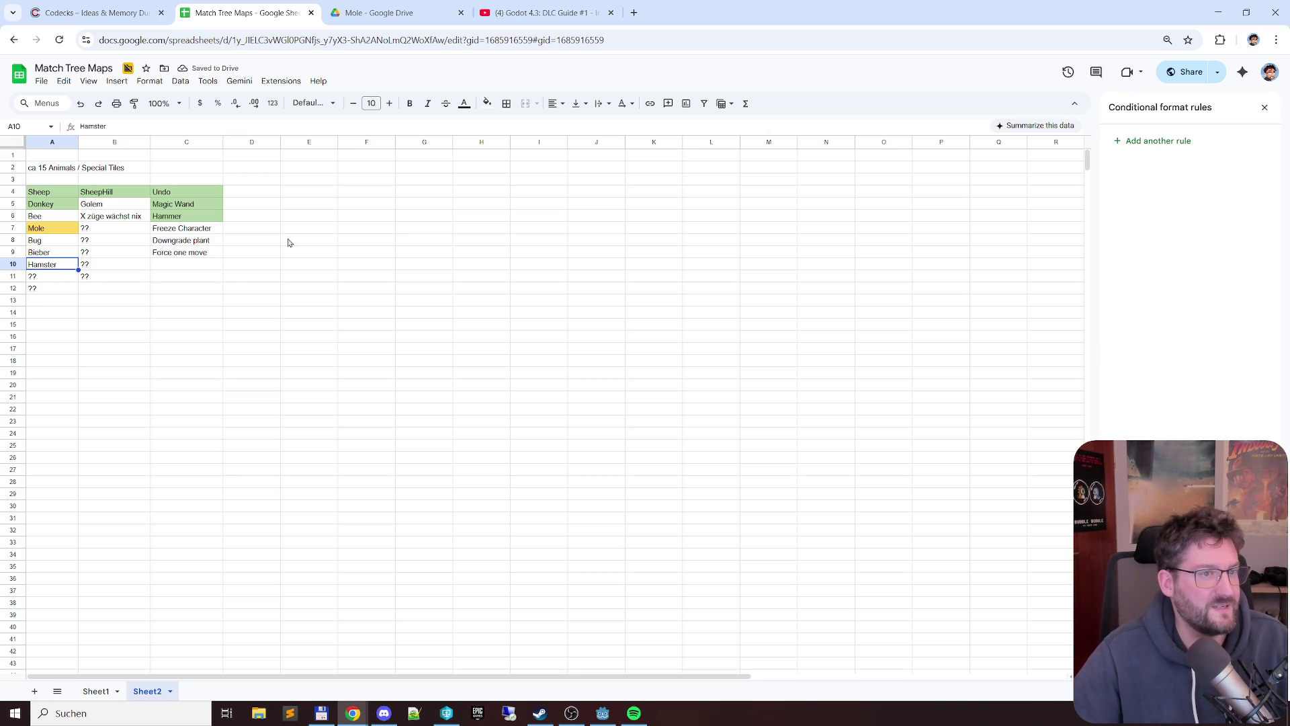
- Fill the Hamster cell light blue
click(486, 104)
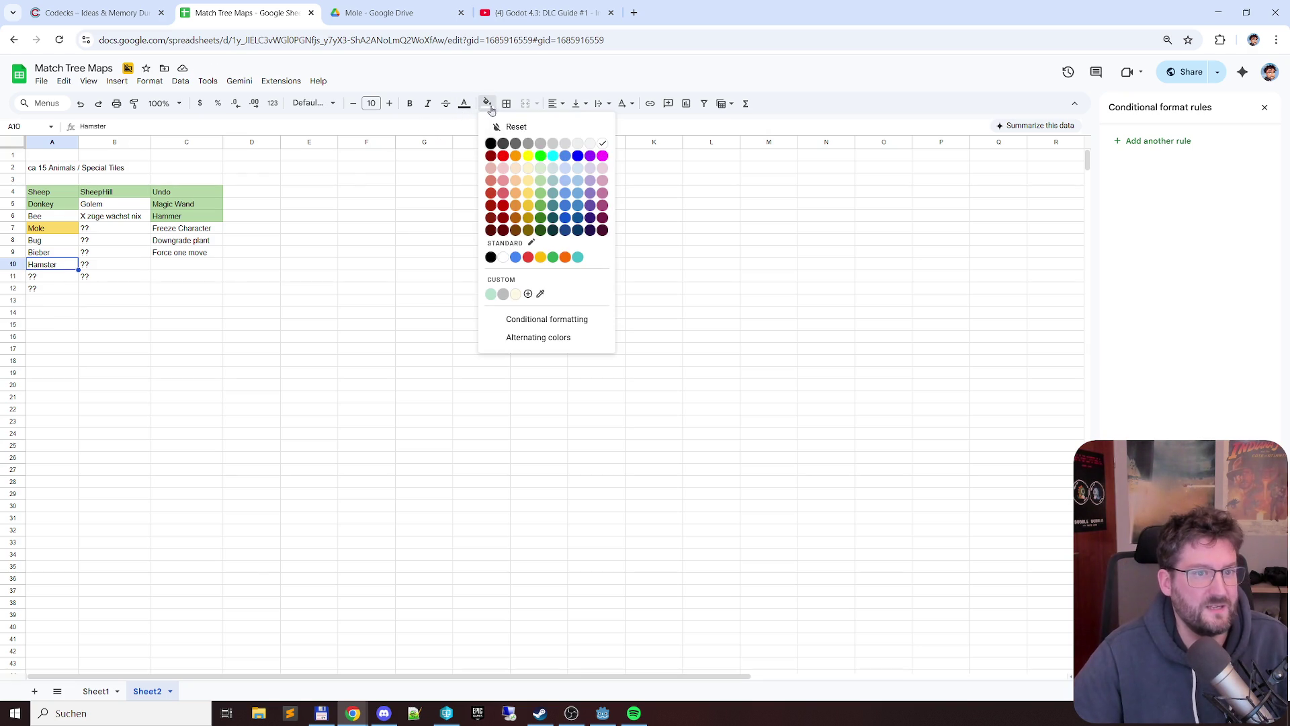
click(581, 187)
click(366, 240)
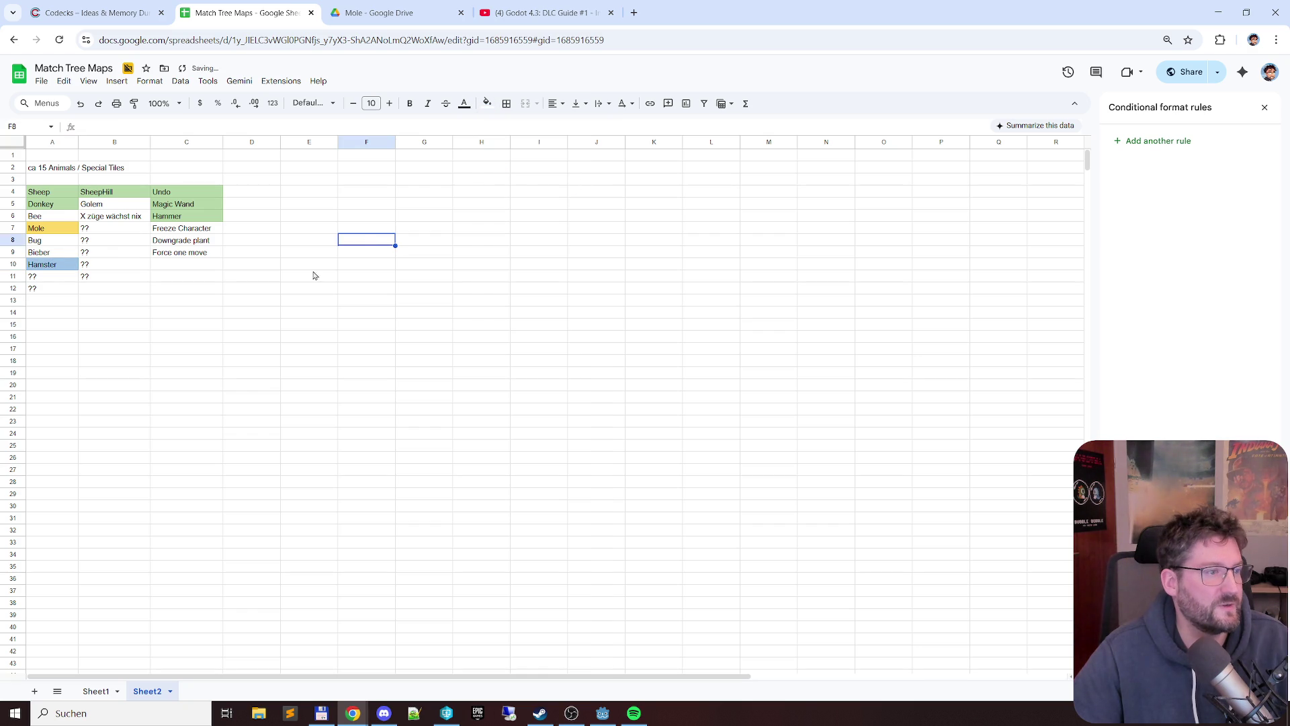
click(60, 265)
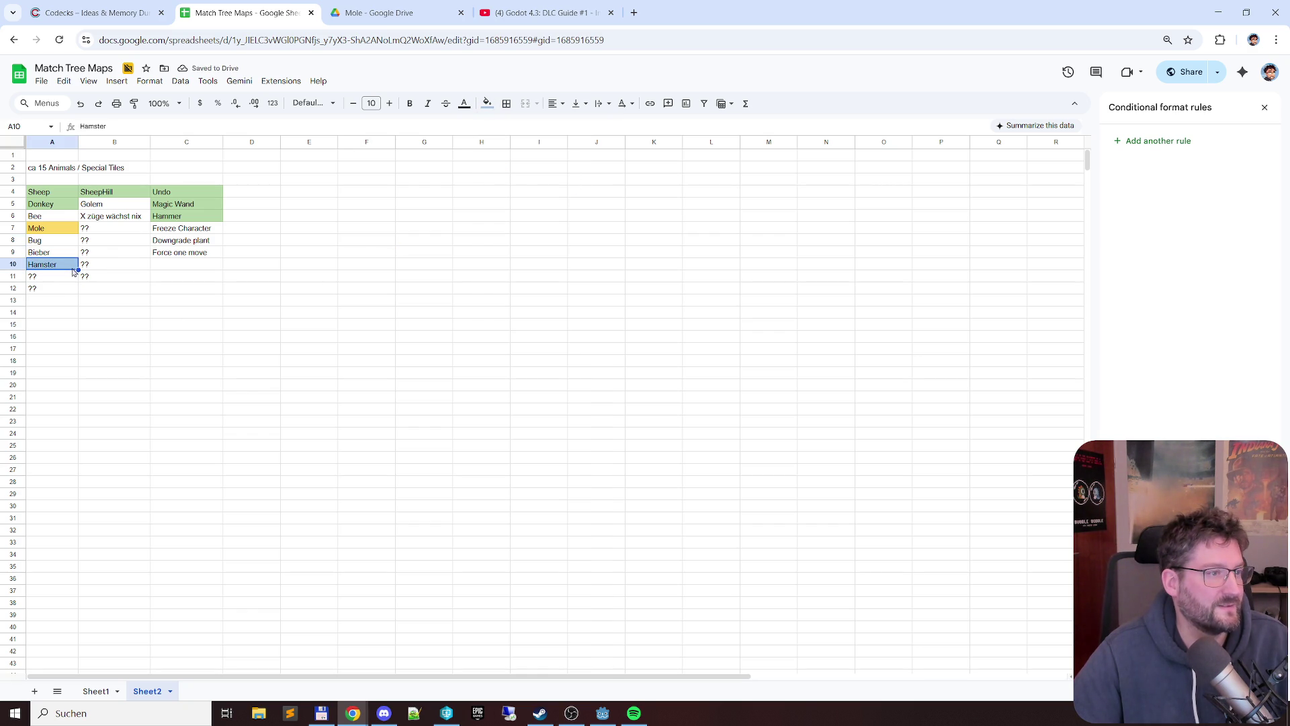
click(109, 279)
click(115, 230)
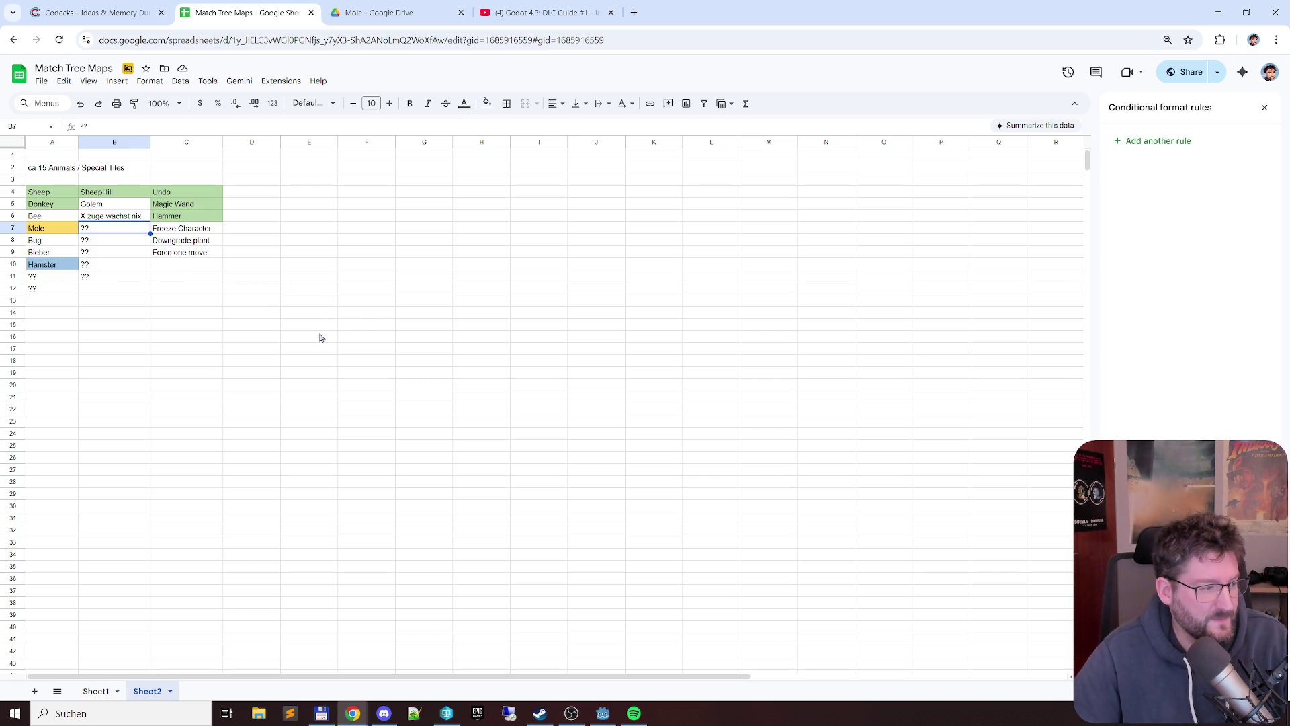
- Fix the spelling of Bieber to Biber in A9, then switch toward Discord
click(61, 251)
double_click(45, 253)
key(BackSpace)
key(Return)
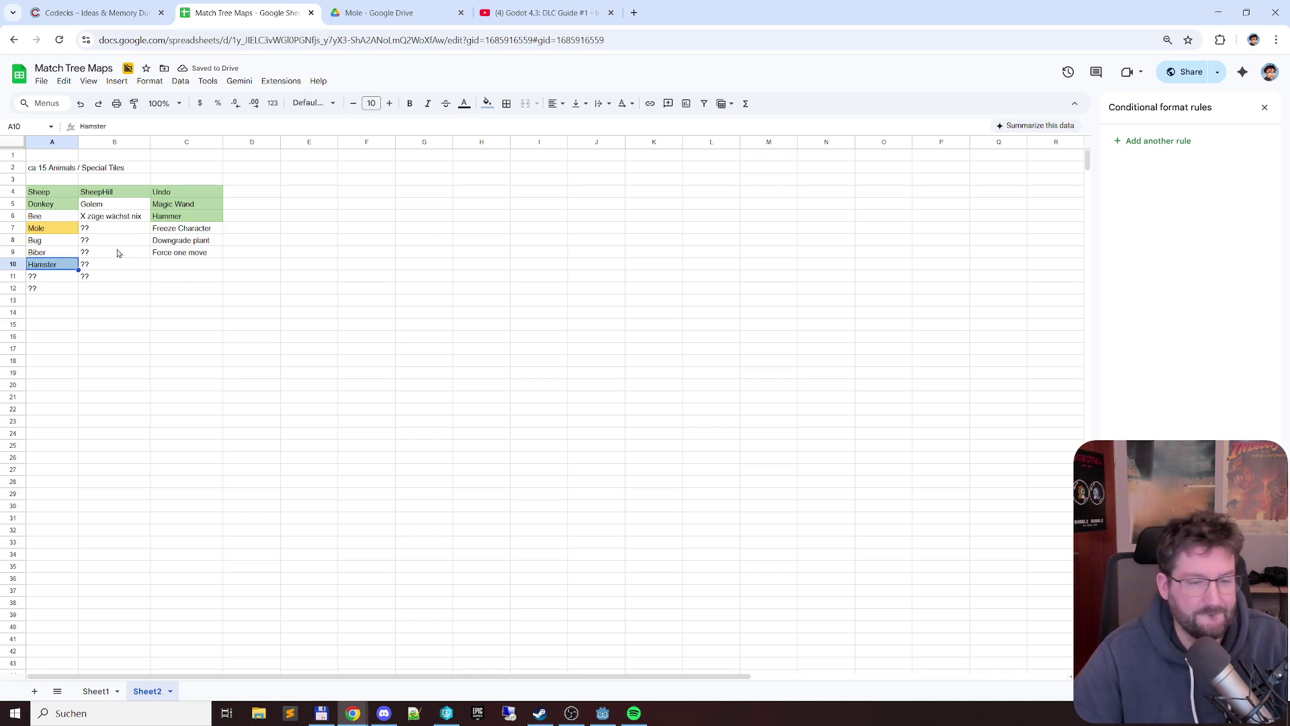
key(alt+Tab)
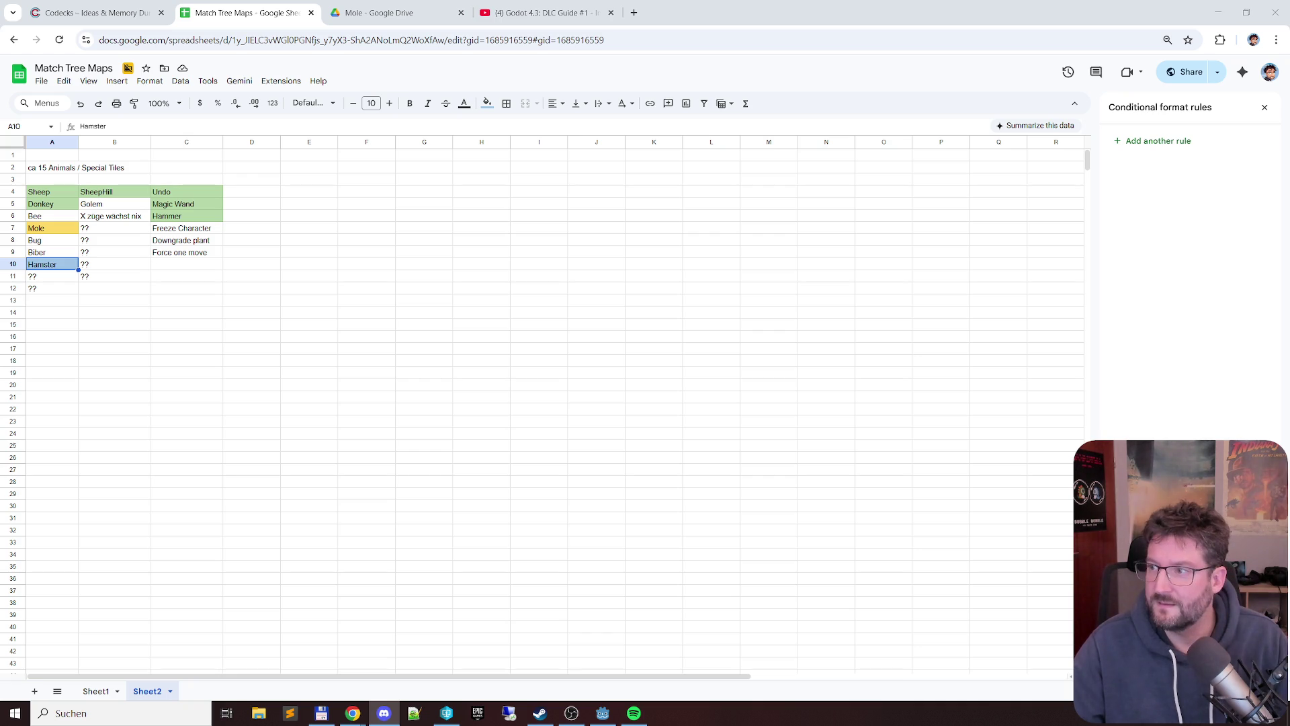
drag(1260, 61, 531, 50)
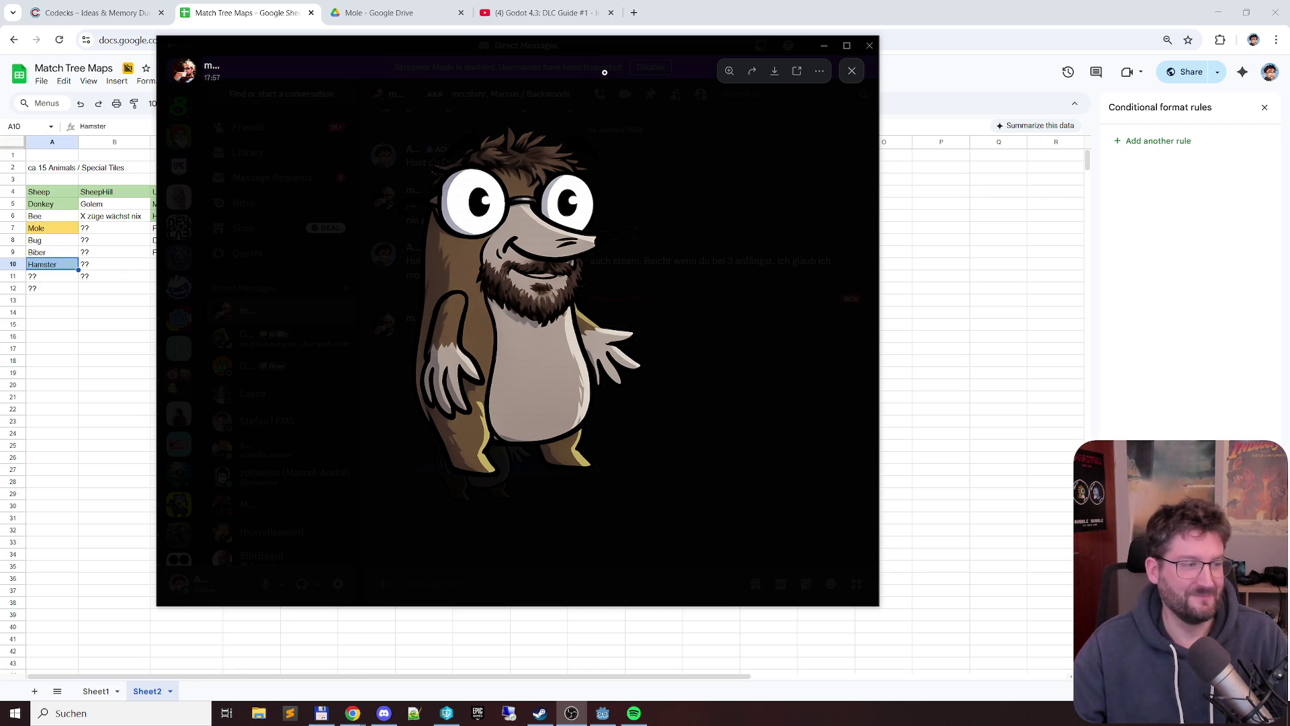
mouse_move(562, 52)
mouse_down()
mouse_move(1125, 114)
mouse_move(1289, 114)
mouse_up()
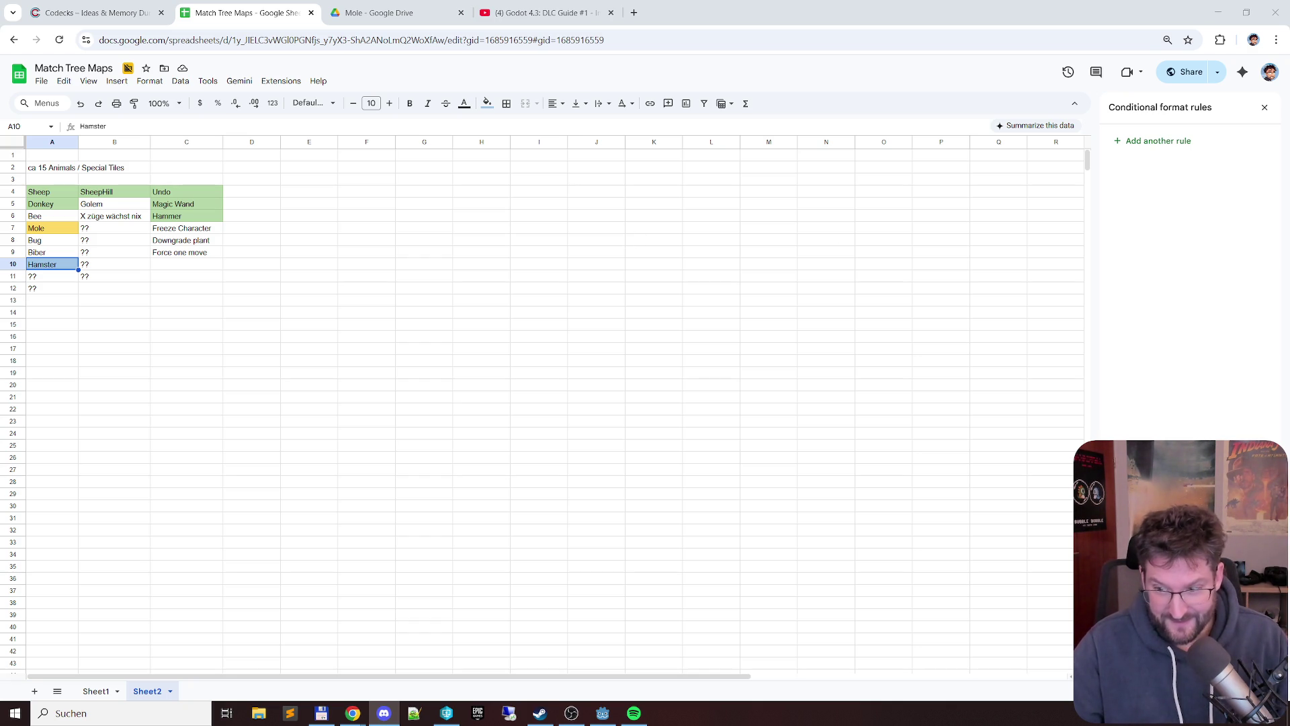
- Fill the Golem cell light blue to match Hamster
click(172, 295)
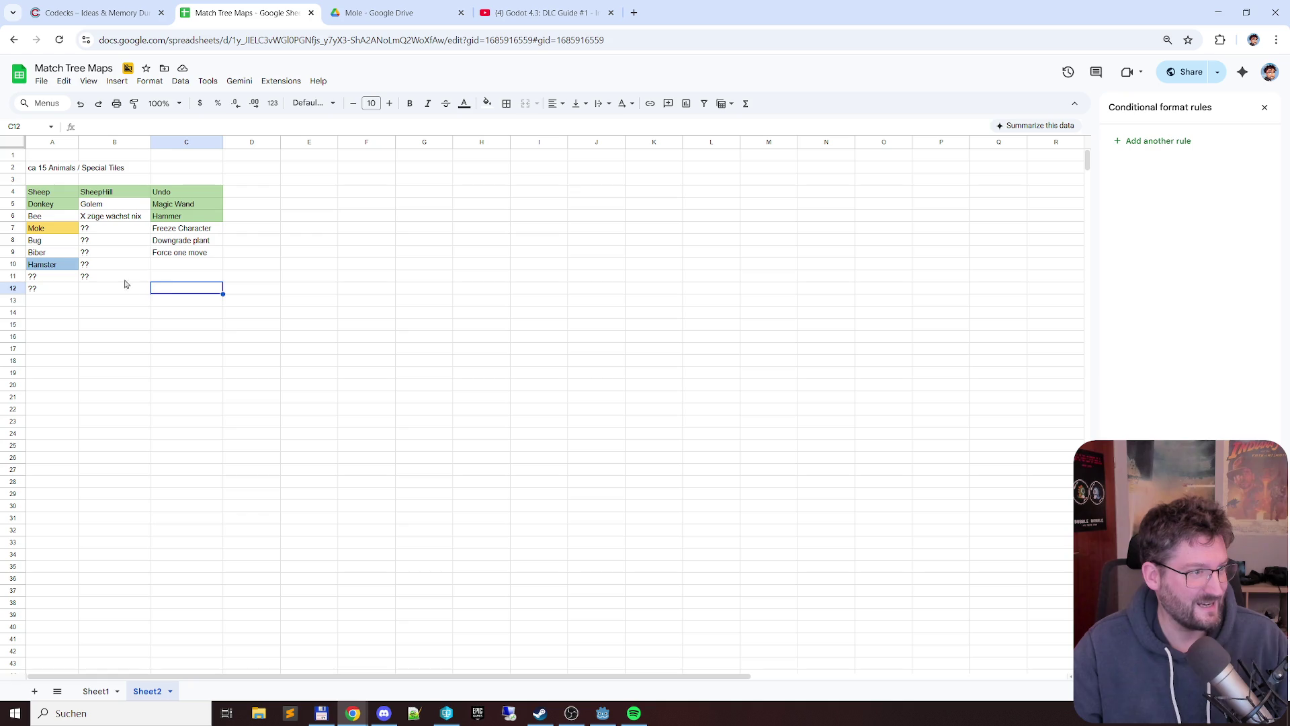
click(111, 267)
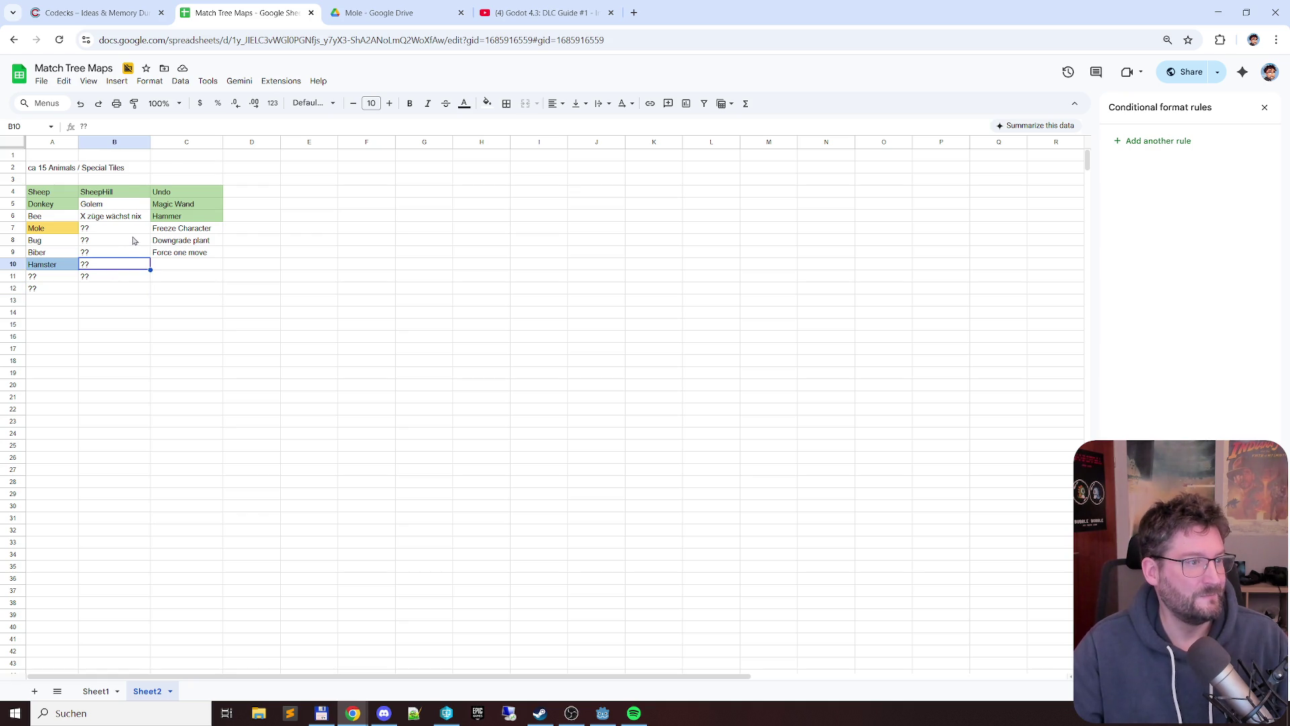
click(113, 204)
click(487, 104)
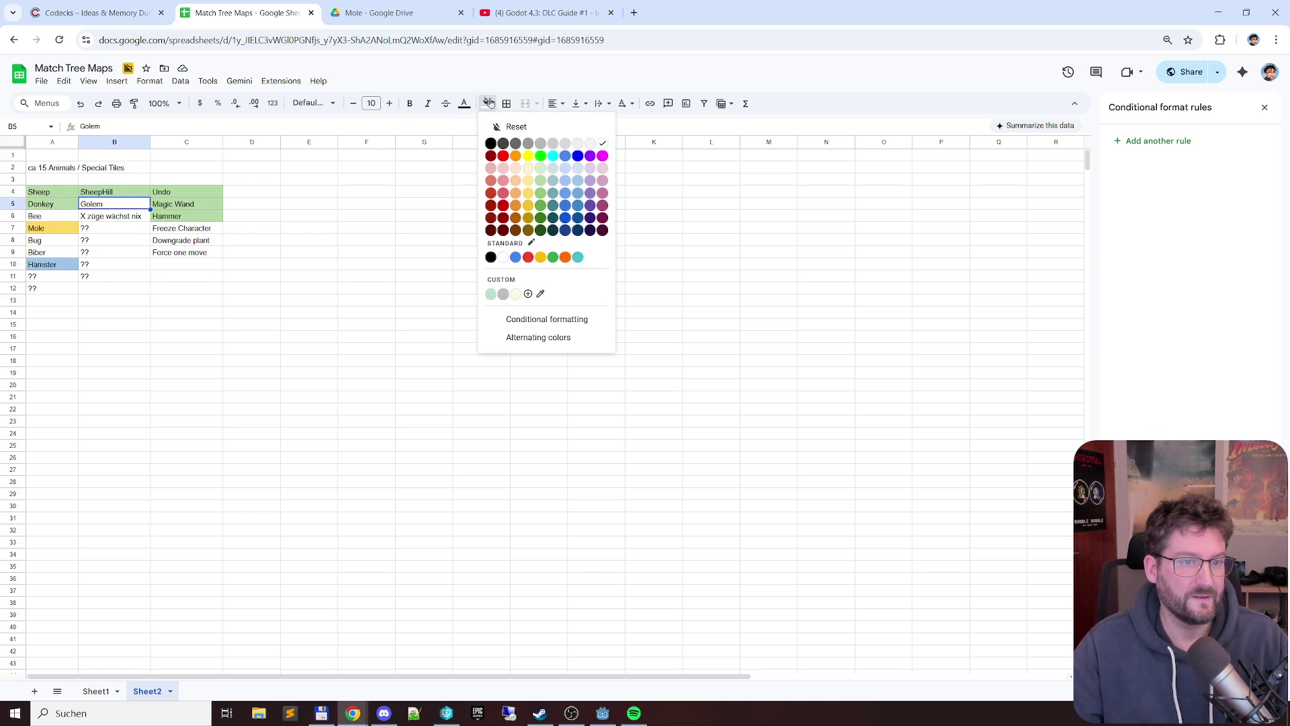
click(564, 190)
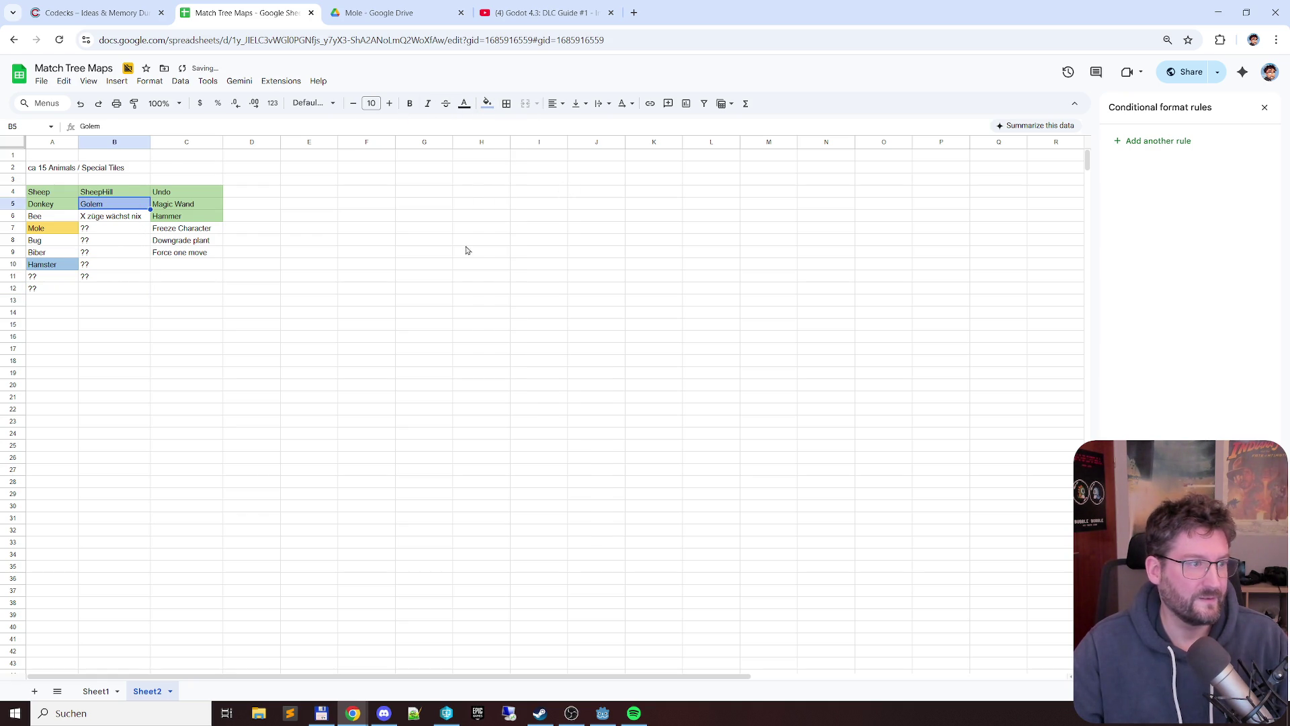
click(424, 252)
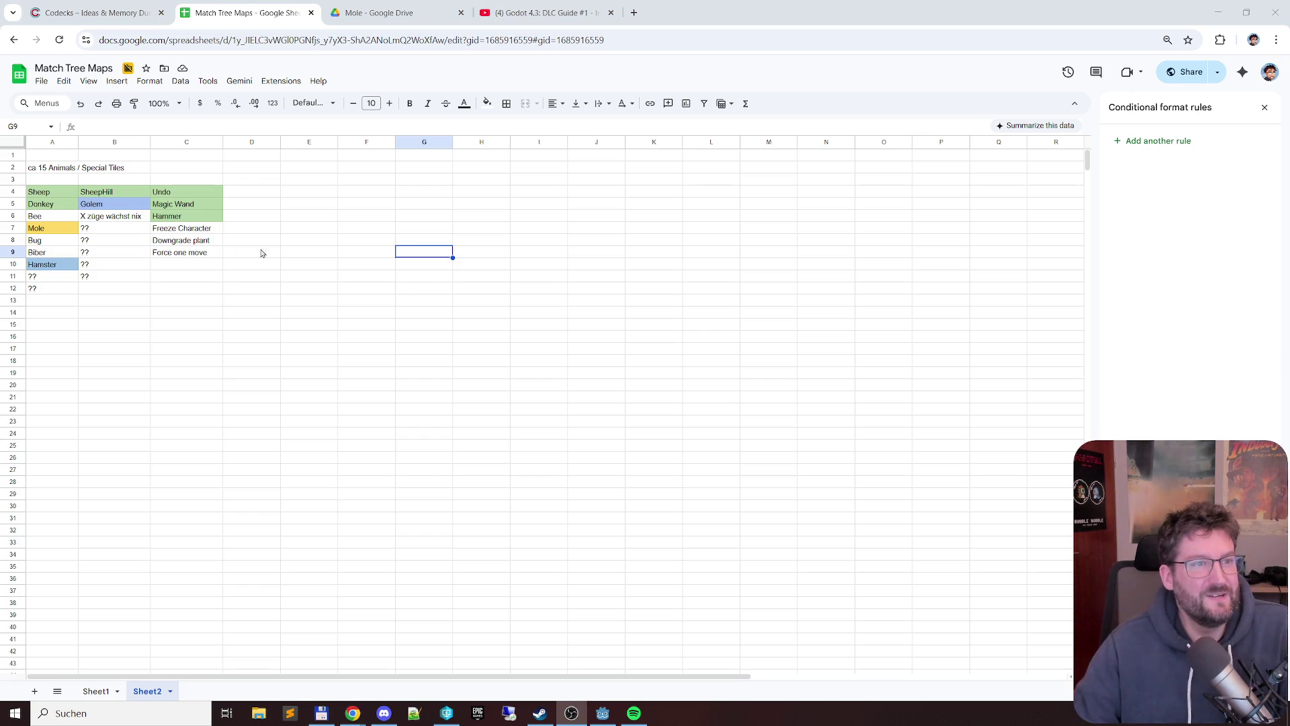
click(184, 252)
click(105, 254)
click(52, 216)
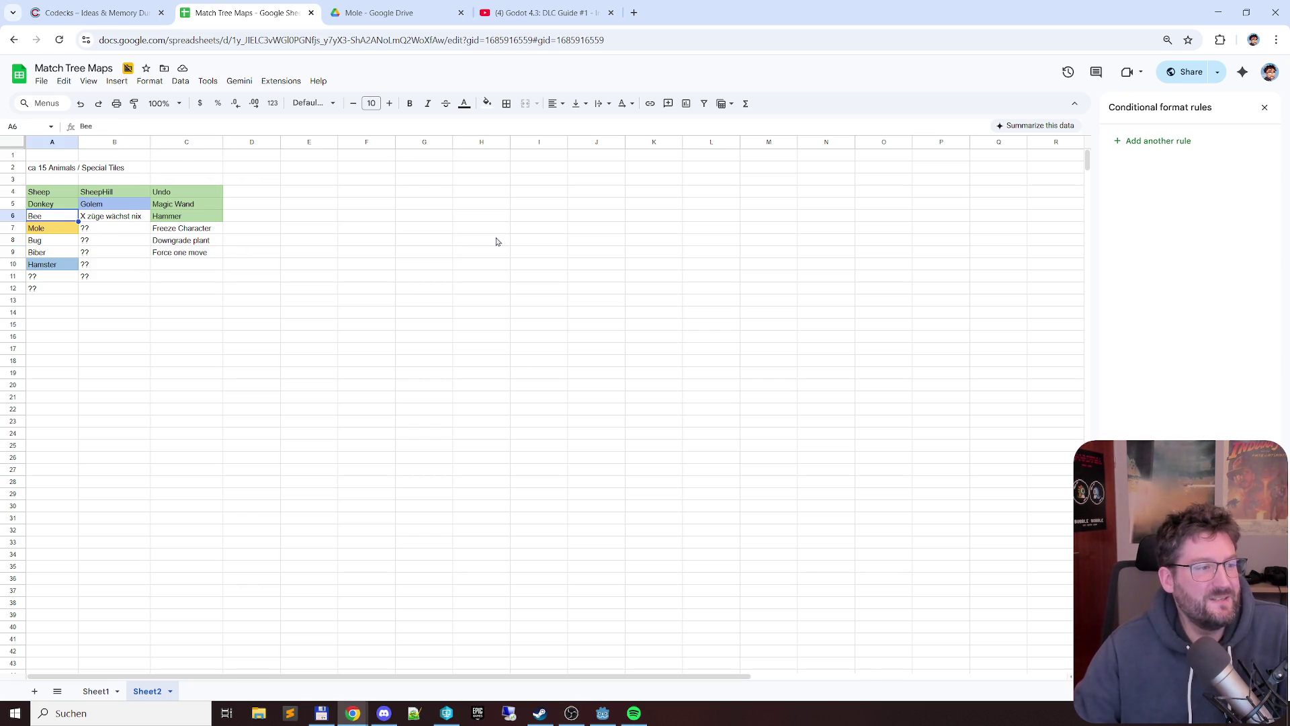
- Enter the ?? placeholder in B12 and move over to the tools column
key(Up)
key(Up)
key(Down)
key(Down)
key(Down)
key(Down)
key(Down)
key(Down)
key(Down)
key(Down)
key(Right)
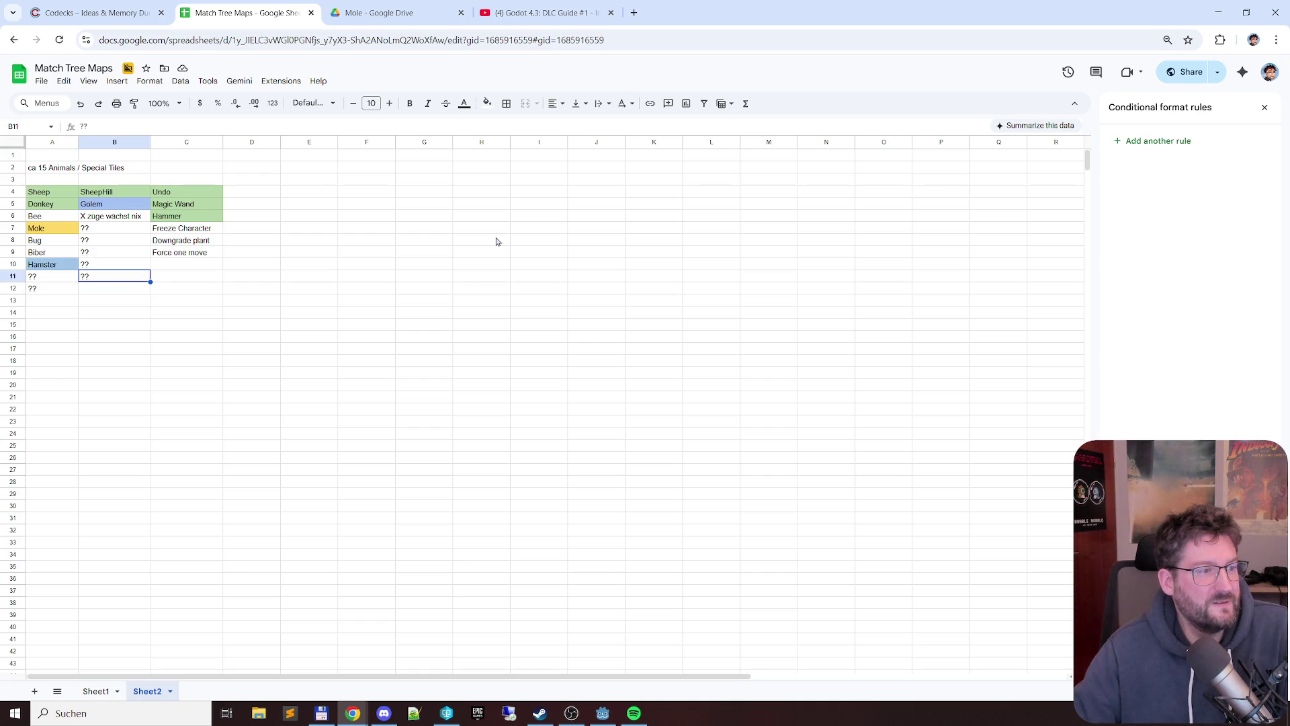
text(??)
key(Return)
key(Up)
key(Up)
key(Right)
key(Up)
key(Up)
key(Up)
key(Up)
key(Up)
key(Up)
key(Down)
key(Down)
key(Down)
key(Down)
key(Up)
key(Up)
key(Down)
key(Down)
key(Down)
key(Up)
- Select the tools list from Undo down, then narrow to the three uncoloured tools
key(Up)
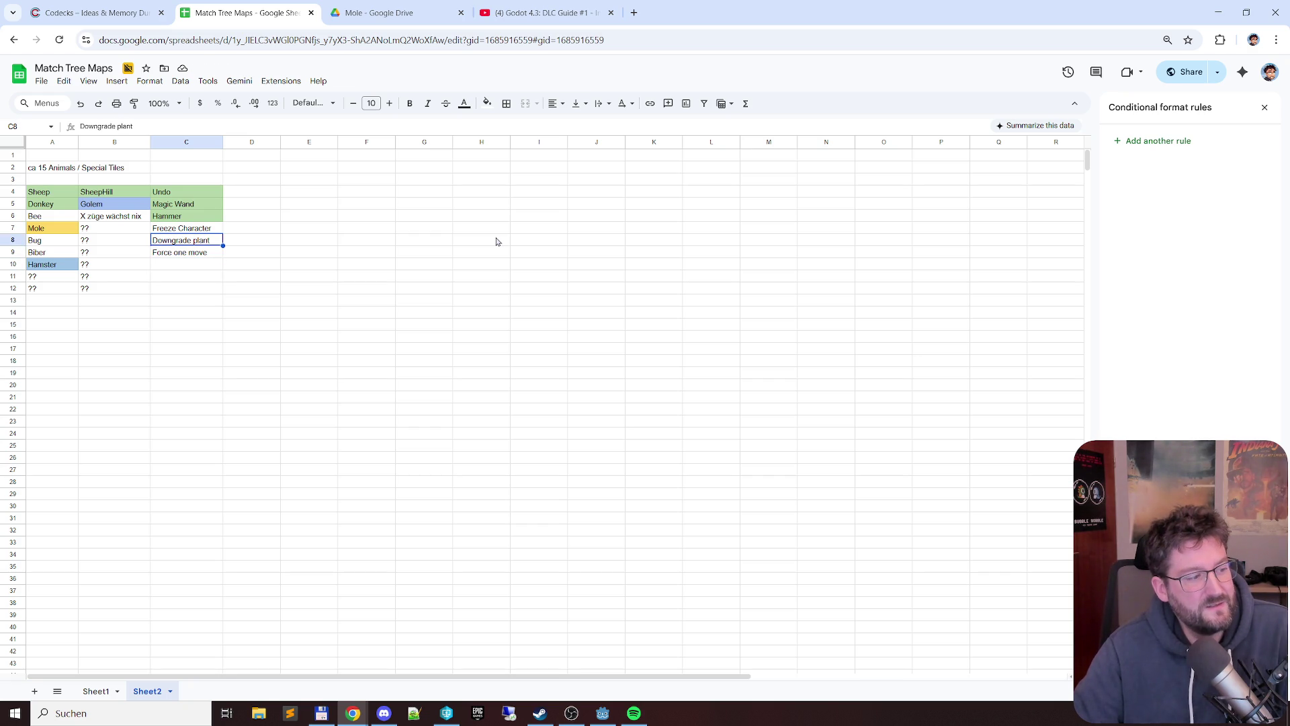
key(Up)
key(ctrl+Up)
key(ctrl+shift+Down)
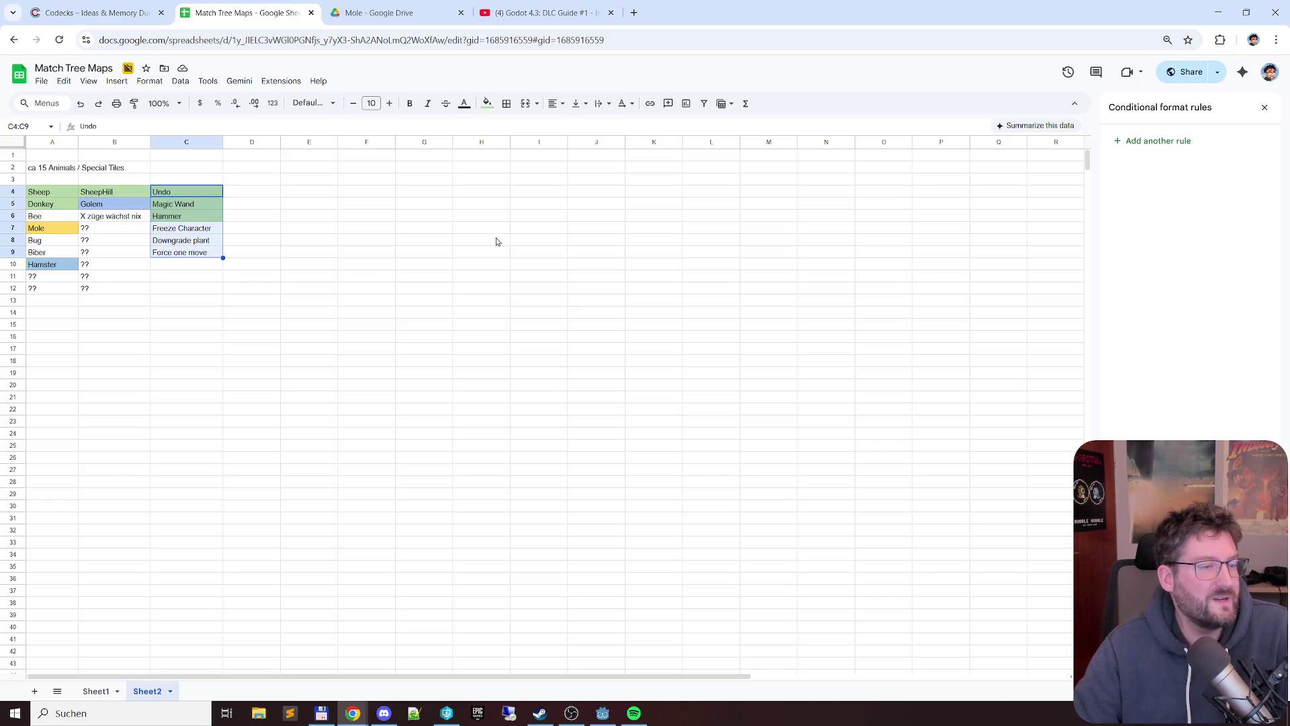
key(Up)
key(Up)
key(Down)
key(shift+Down)
key(shift+Down)
key(shift+Down)
key(shift+Down)
key(shift+Down)
key(Down)
key(Down)
key(Down)
key(shift+Down)
key(shift+Down)
key(Up)
key(Down)
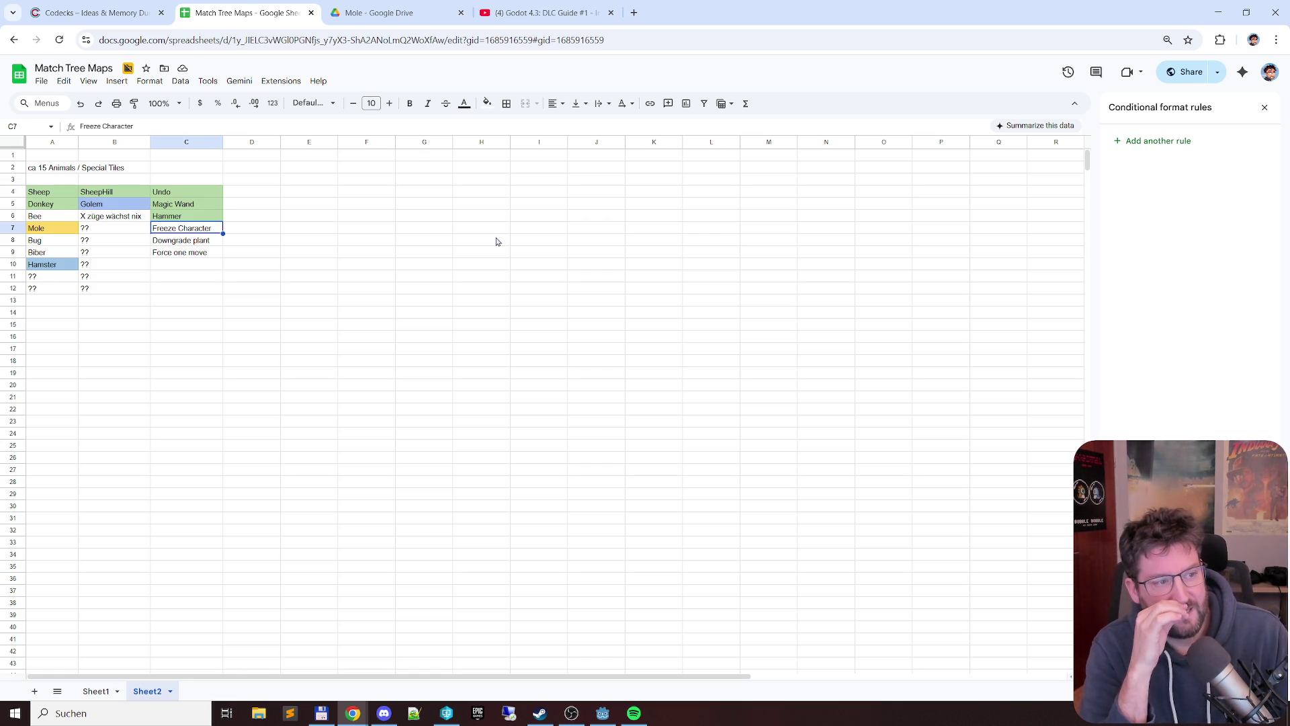
- Select Freeze Character through Force one move, then return to the animal column
key(Down)
key(Down)
key(Up)
key(Up)
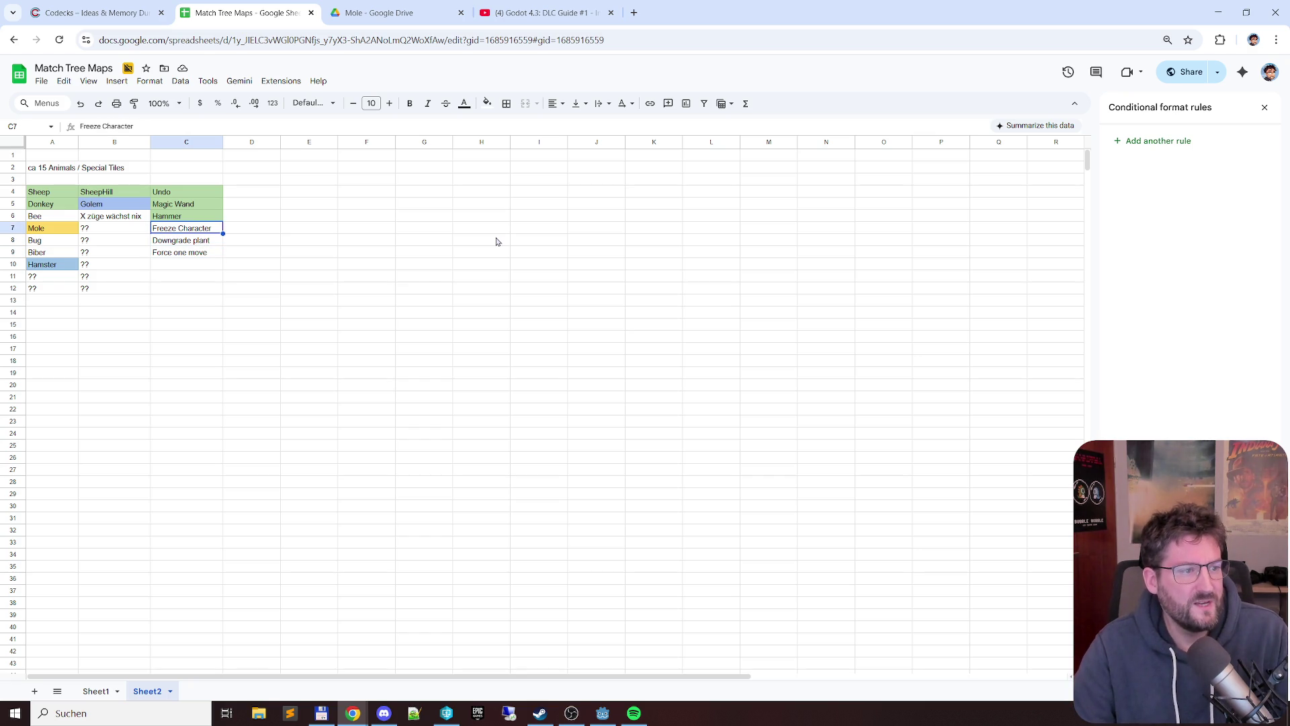
key(Down)
key(Down)
key(Up)
key(Up)
key(Up)
key(Down)
key(shift+Down)
key(shift+Down)
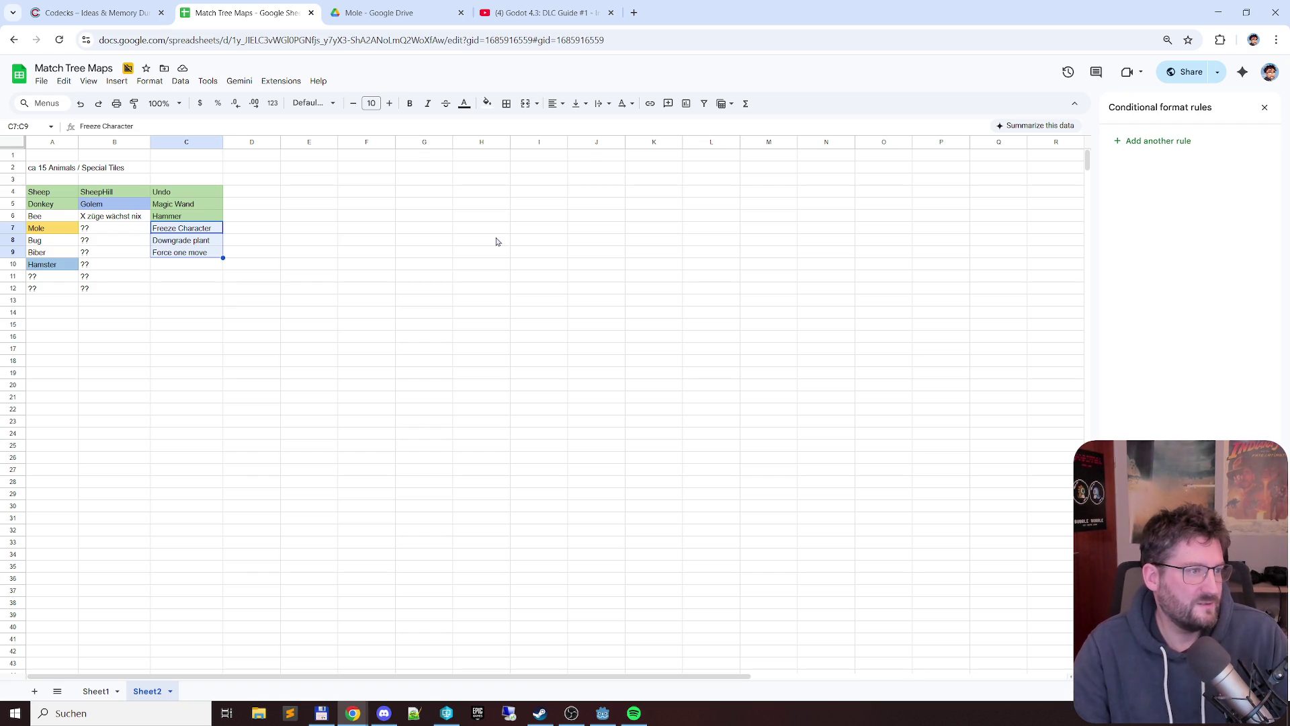
key(Home)
key(Up)
key(Up)
key(Up)
key(Down)
key(Down)
key(Down)
key(Down)
key(Down)
key(Down)
key(Down)
key(Down)
key(Up)
key(Up)
key(Up)
key(Up)
key(Up)
key(Up)
key(Down)
key(Down)
key(Down)
key(Down)
key(Down)
key(Right)
key(Left)
key(Left)
key(Up)
key(Right)
key(Right)
key(Left)
key(Left)
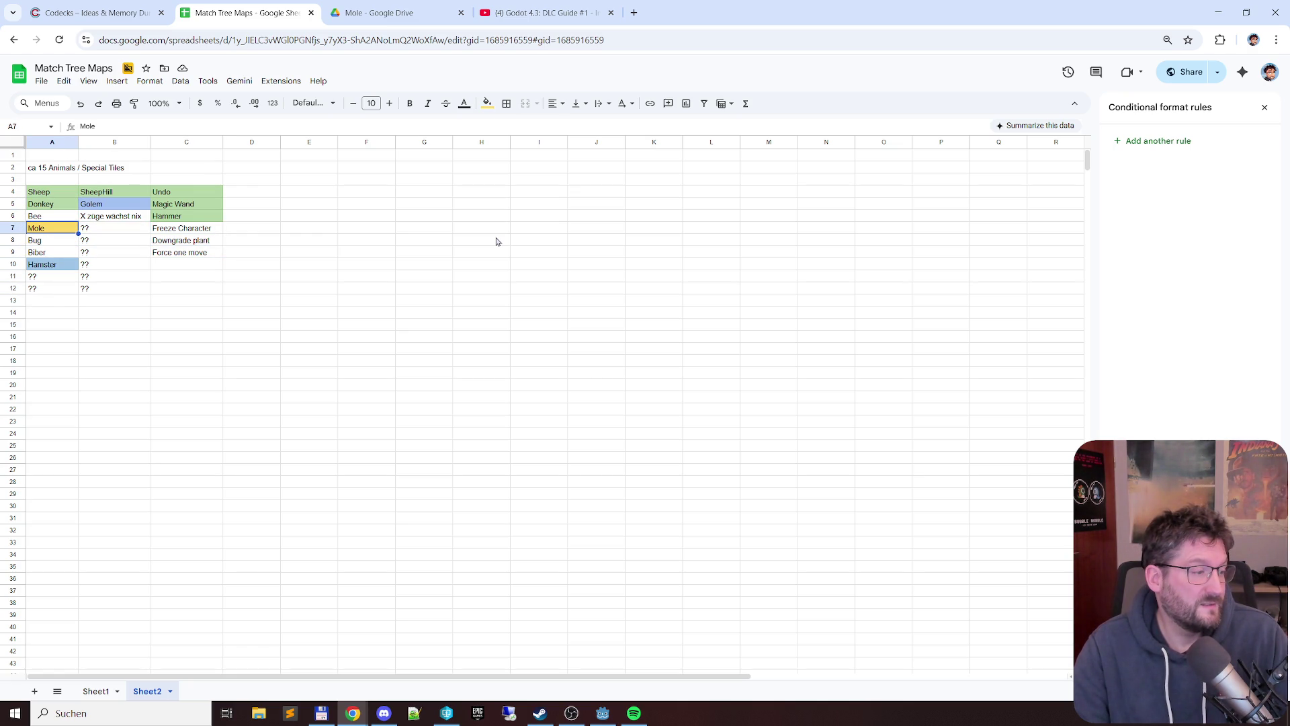
key(Down)
key(Down)
key(Down)
key(Down)
key(Up)
key(Up)
key(Up)
key(Up)
key(Up)
key(Up)
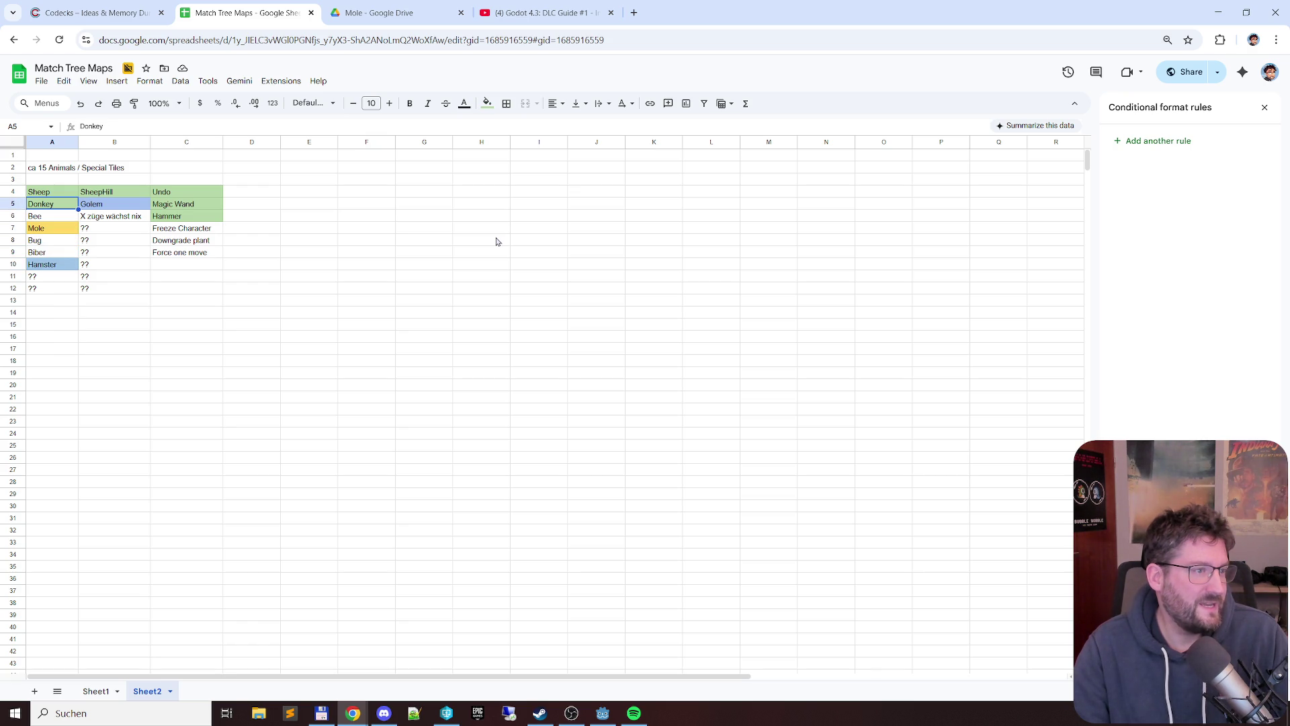
key(Up)
key(Down)
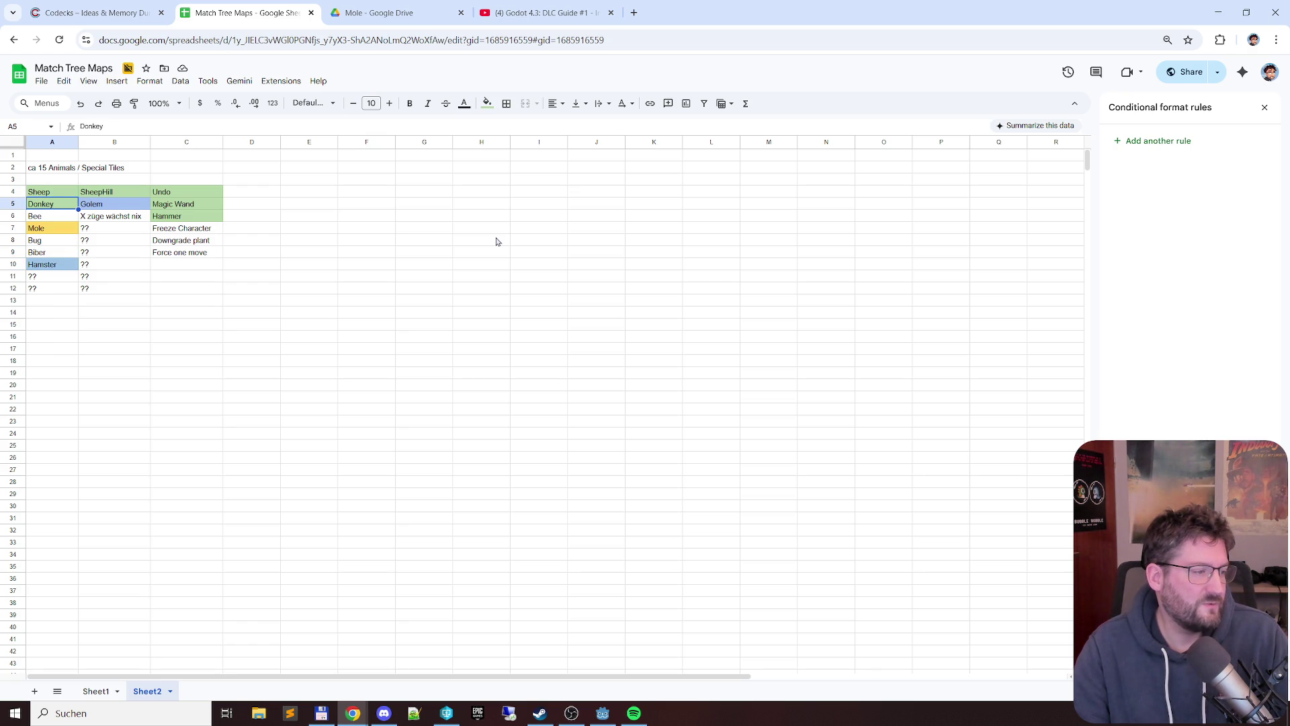
key(Up)
key(Down)
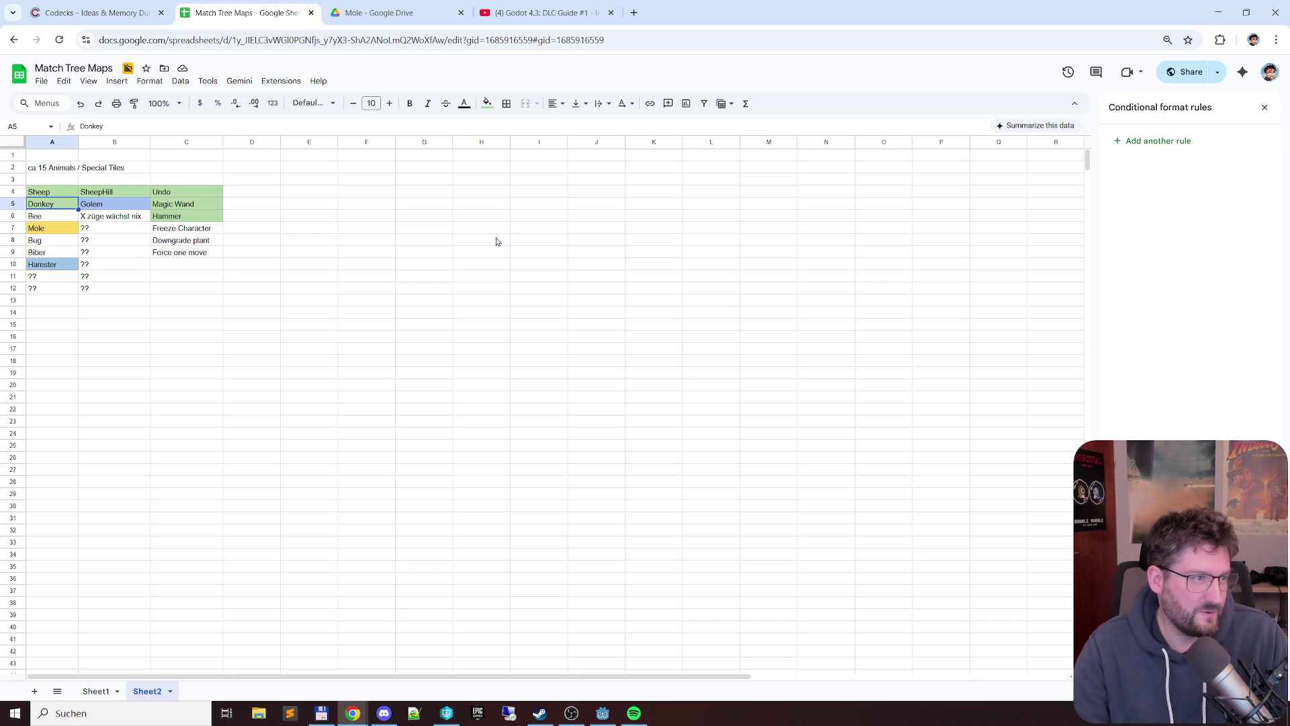
key(Up)
key(Down)
key(Down)
key(Down)
key(Right)
key(Up)
key(Up)
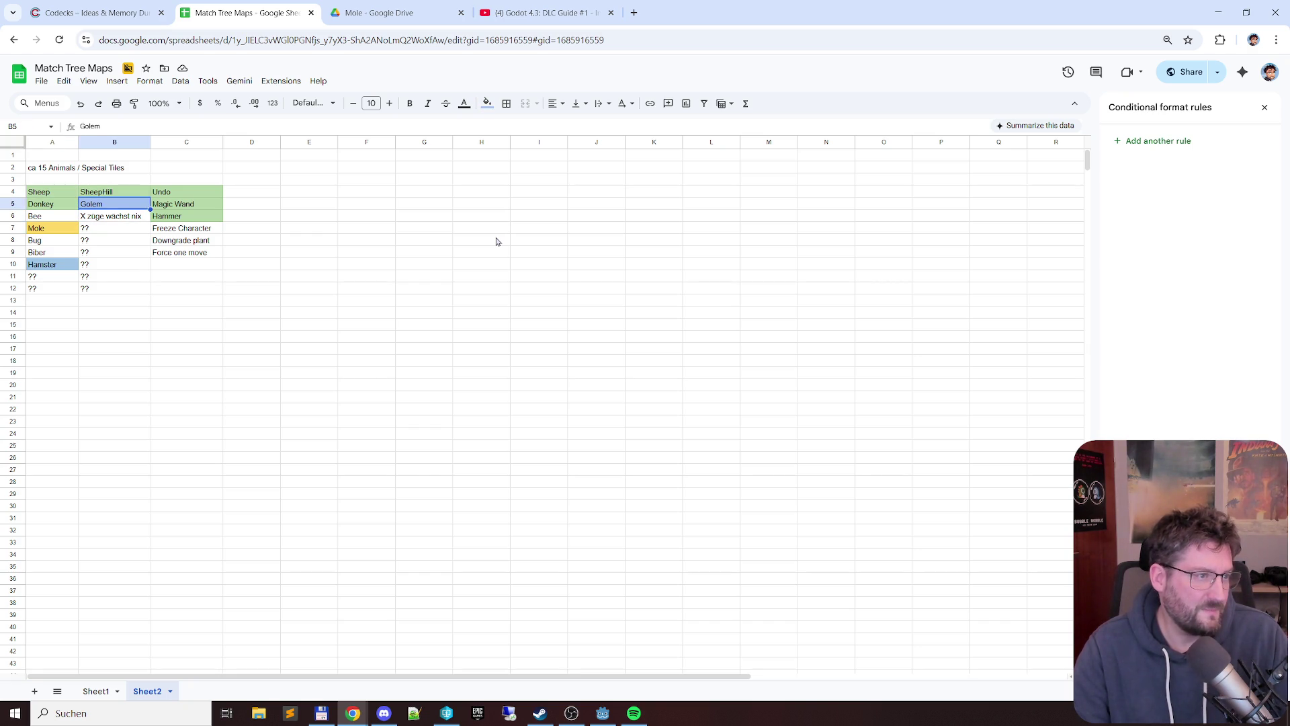
key(Left)
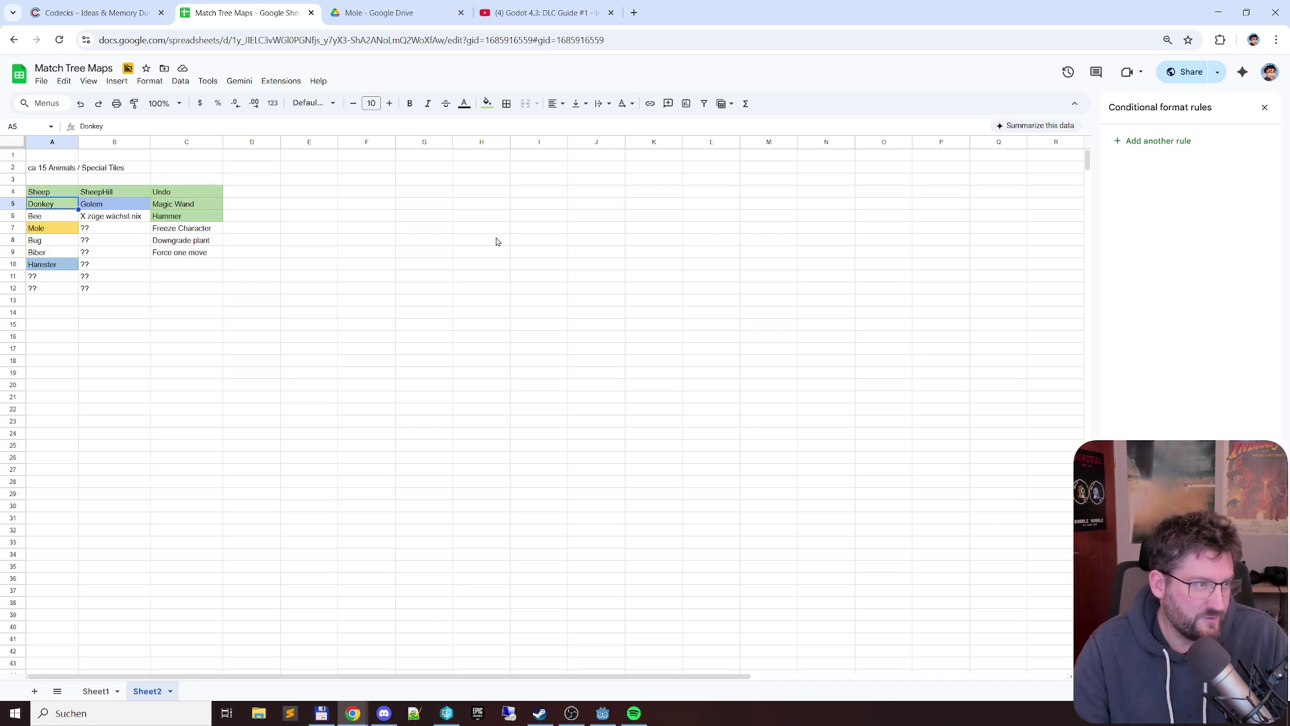
key(Down)
key(Down)
key(Down)
key(Down)
key(Down)
key(Up)
key(Up)
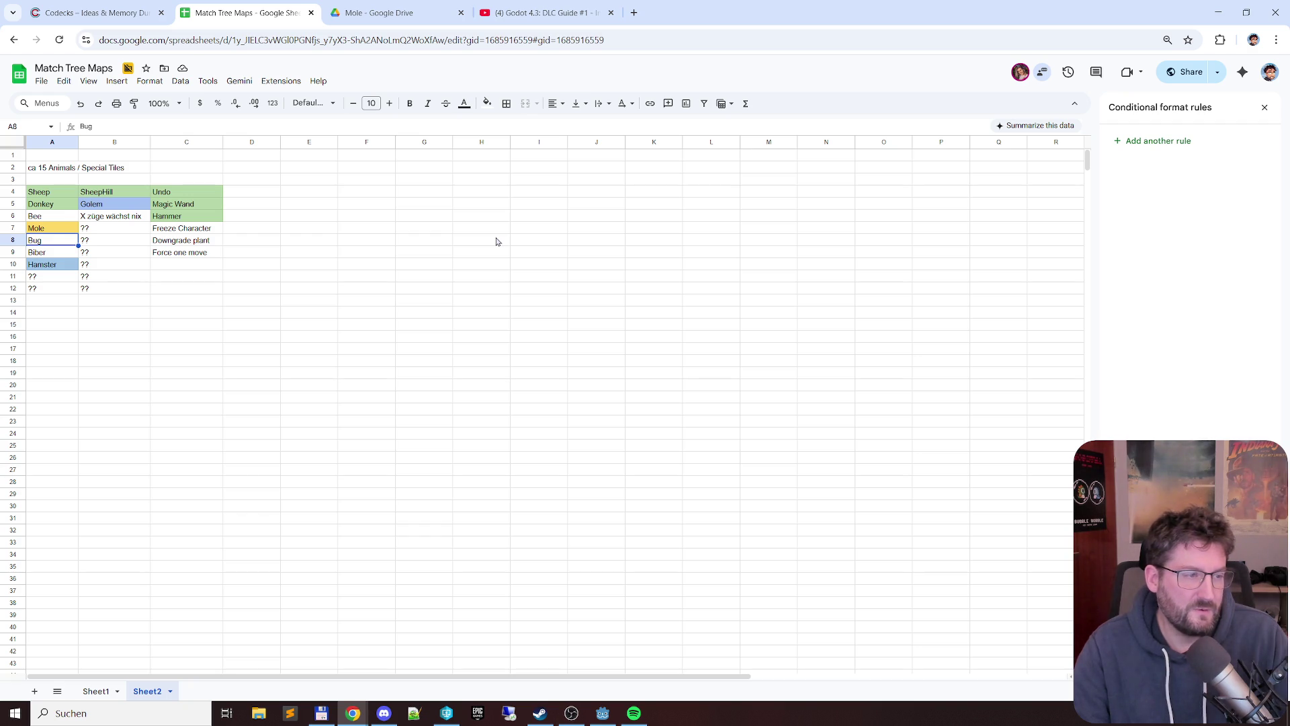
key(Up)
key(Up)
key(Down)
key(Down)
key(Down)
key(Down)
key(Down)
key(Down)
key(Up)
key(Up)
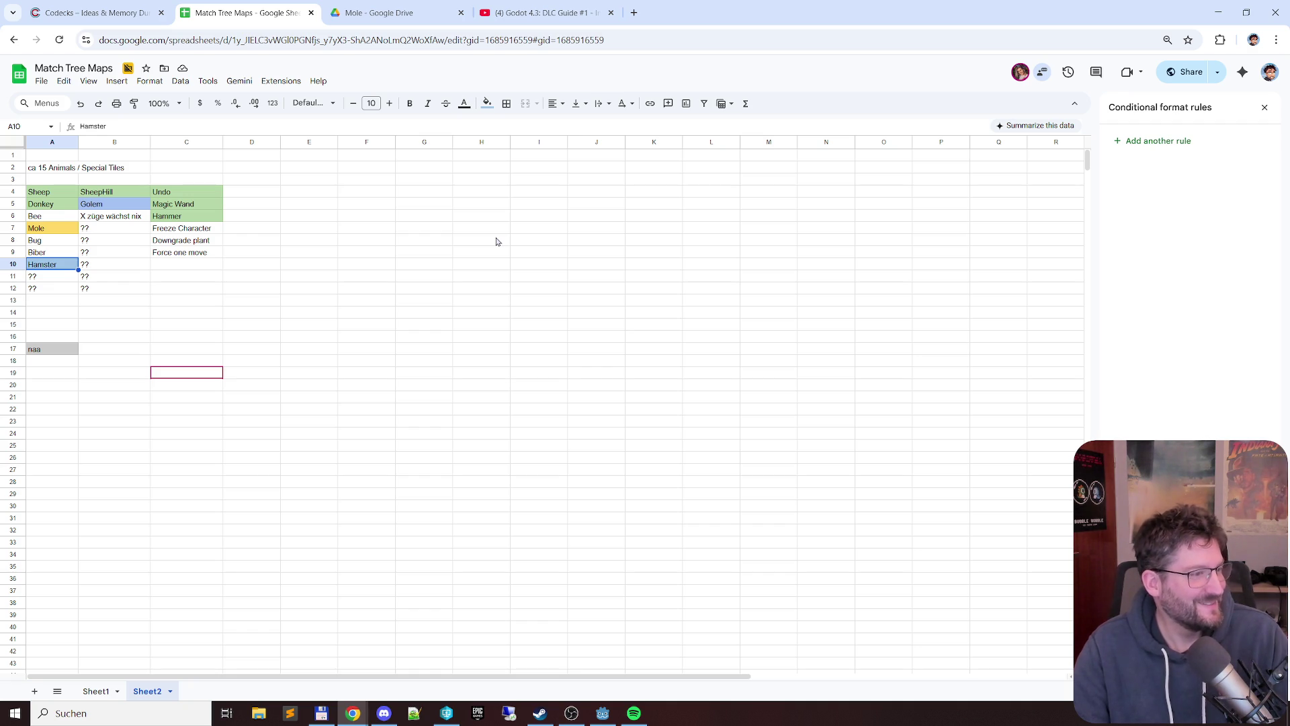
- Move below Hamster and select cell A18 holding the inserted mole picture
key(Down)
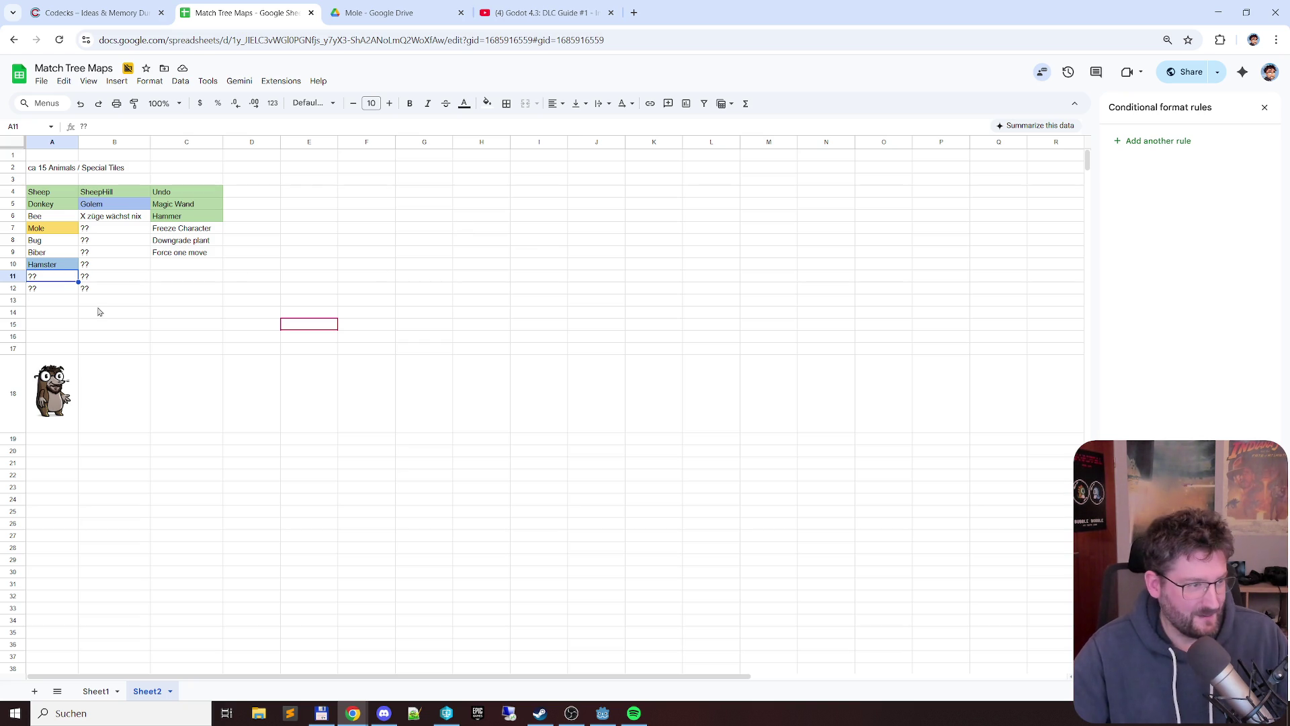
click(76, 398)
- Delete the mole picture from A18, undo twice and redo the edit
key(Delete)
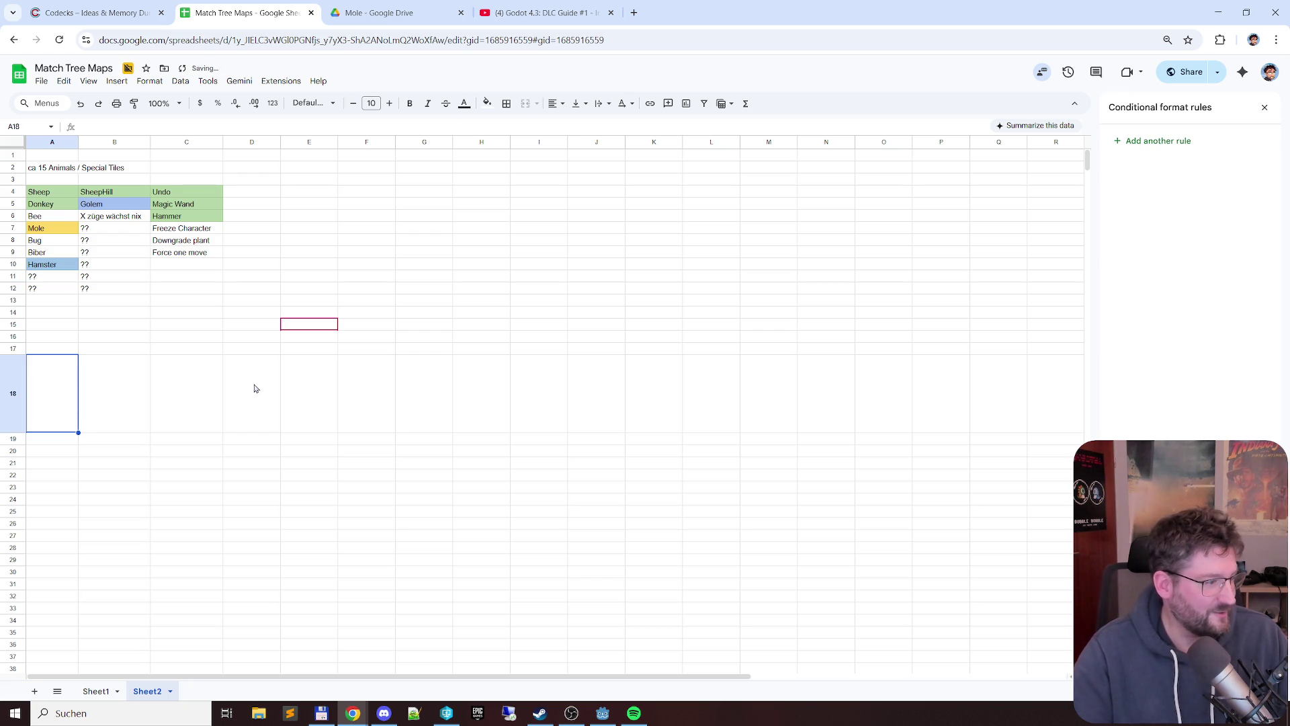
click(255, 388)
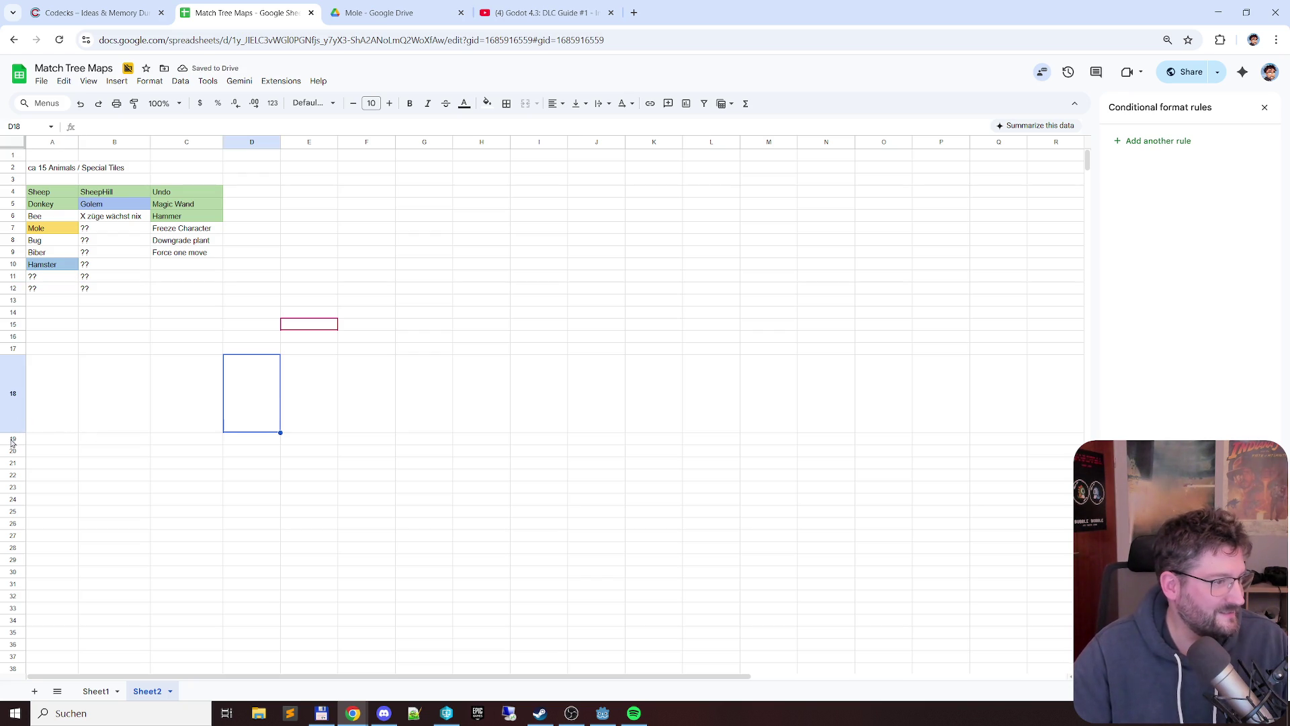
key(ctrl+z)
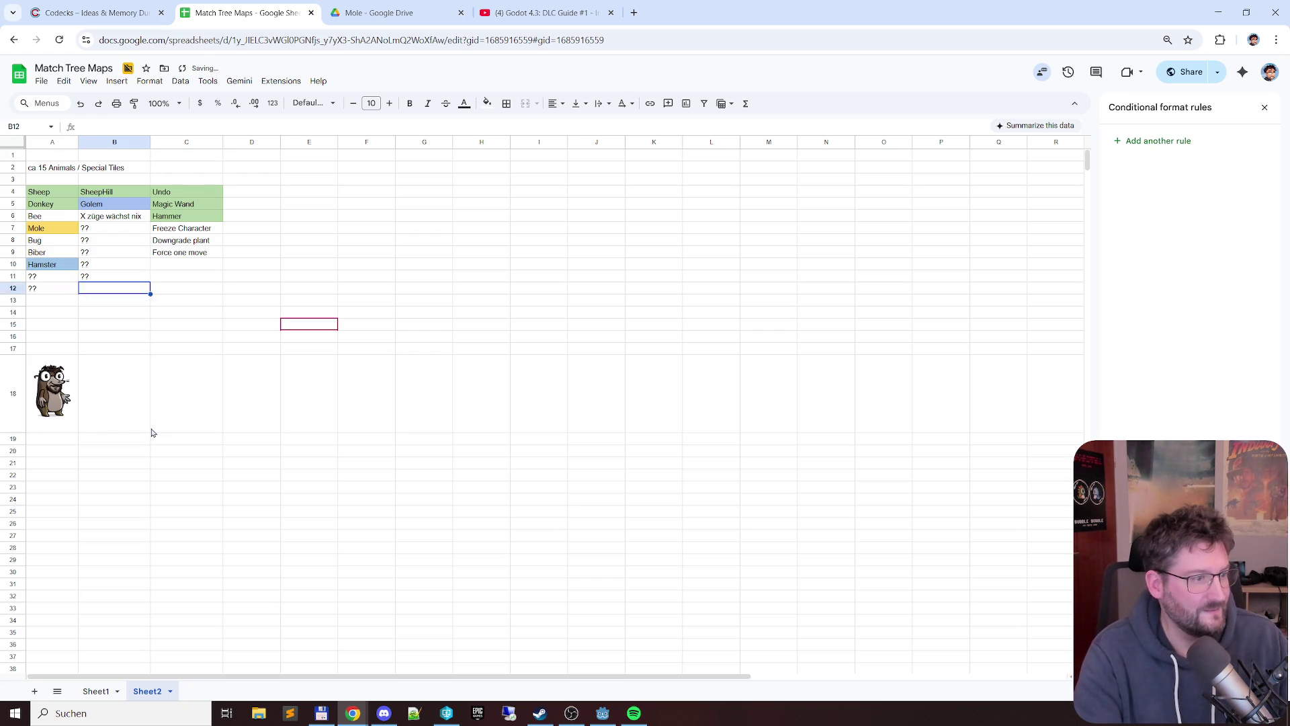
key(ctrl+z)
key(ctrl+z)
key(ctrl+z)
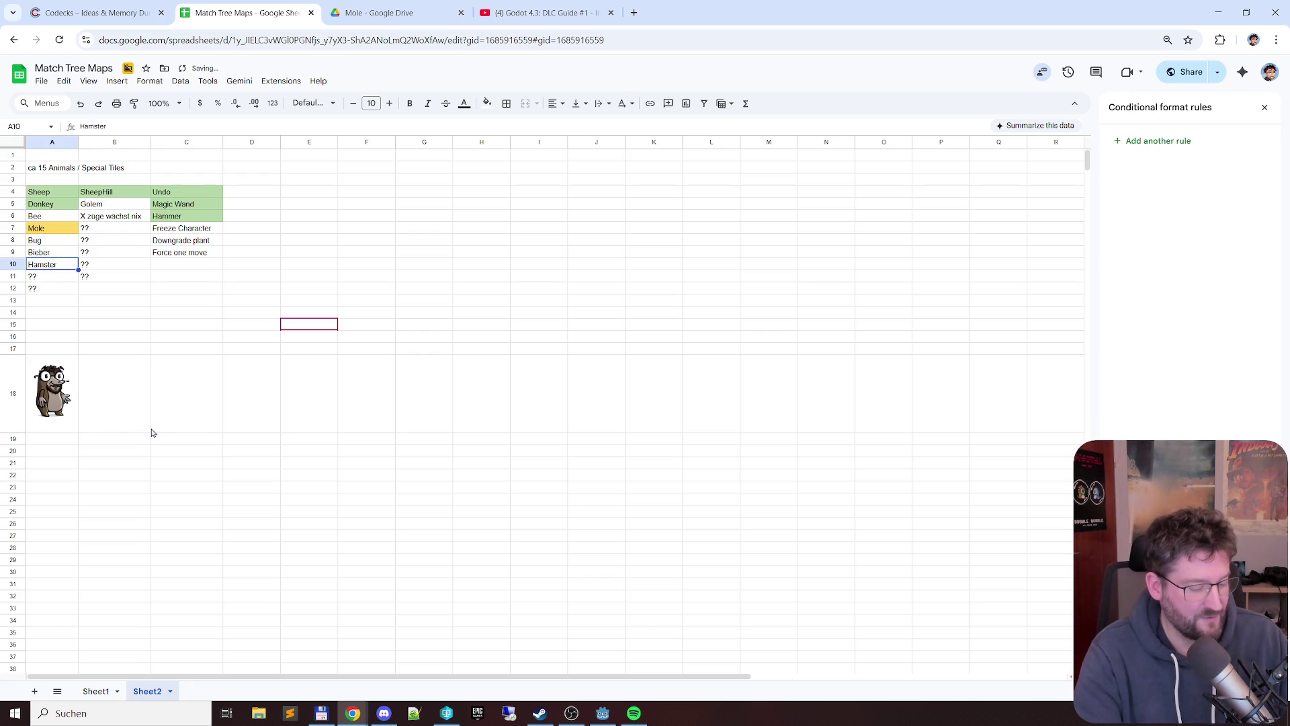
key(ctrl+y)
key(ctrl+y)
key(ctrl+y)
key(ctrl+y)
key(ctrl+y)
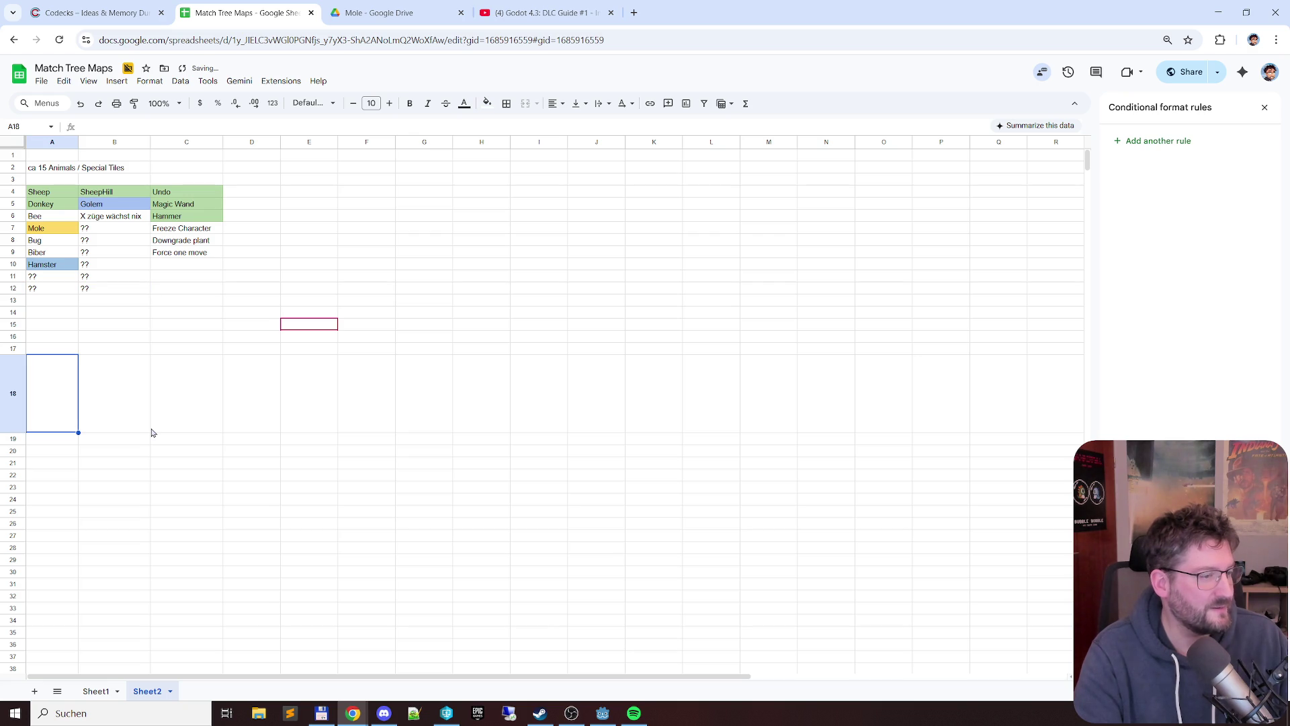
- Drag row 18's bottom border up to restore its default height
click(112, 452)
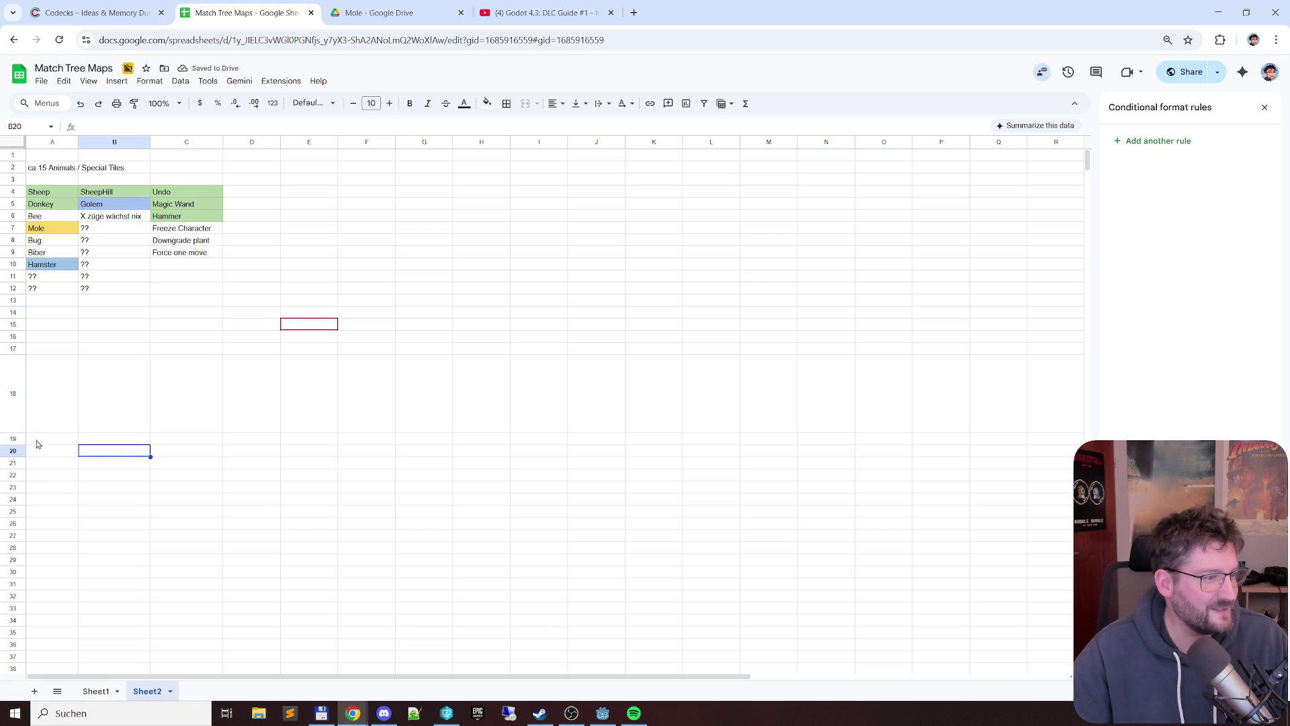
drag(12, 432, 13, 365)
click(168, 388)
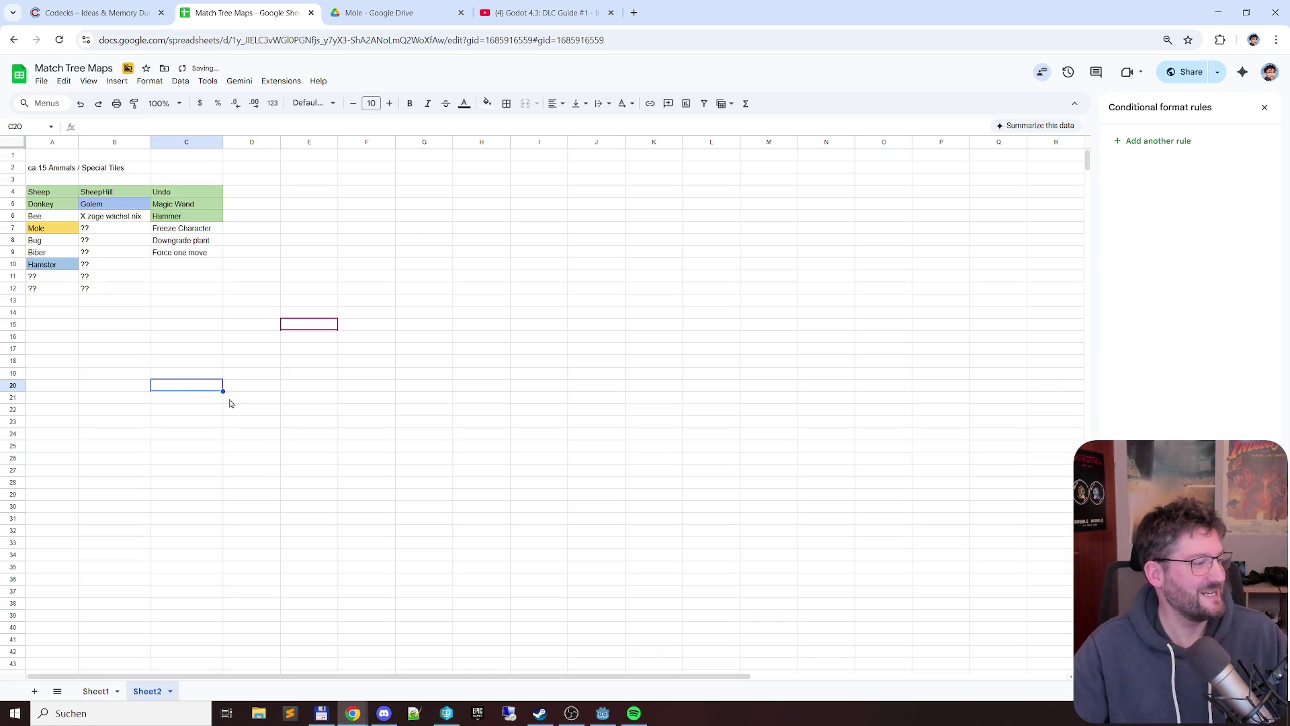
click(185, 301)
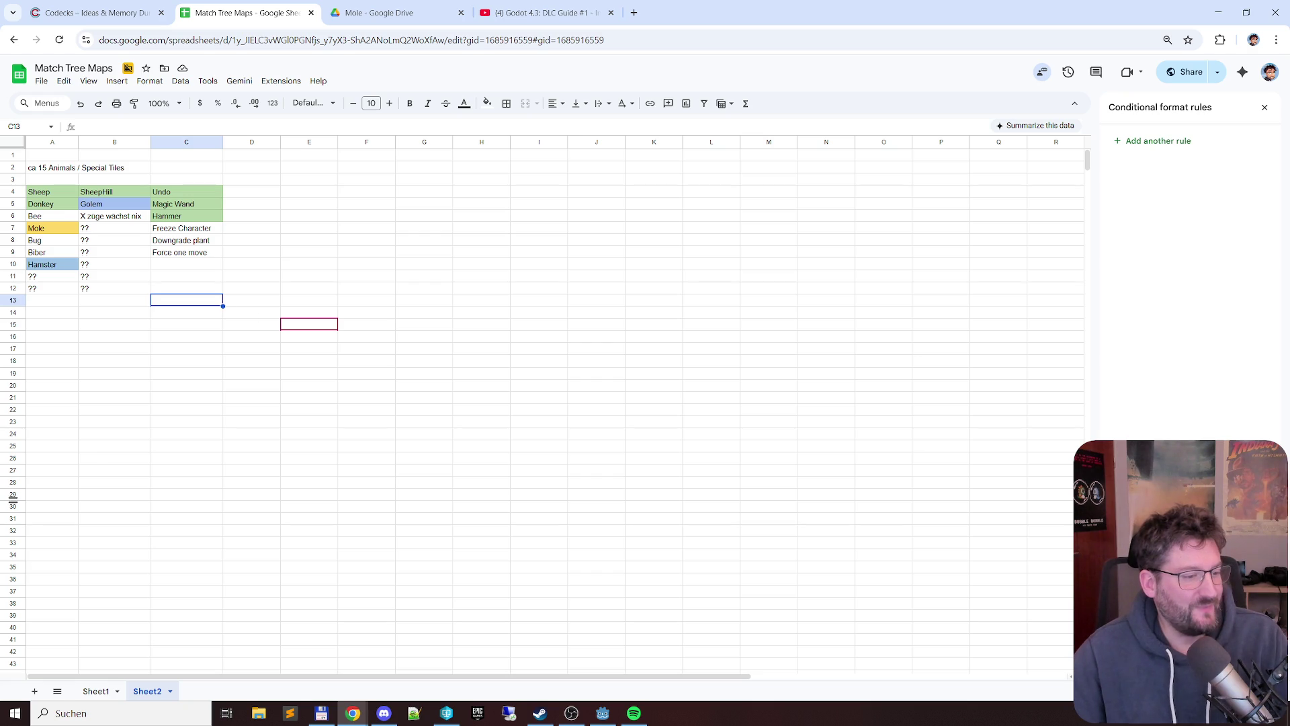
- Rename Sheet2 to Objects
click(96, 690)
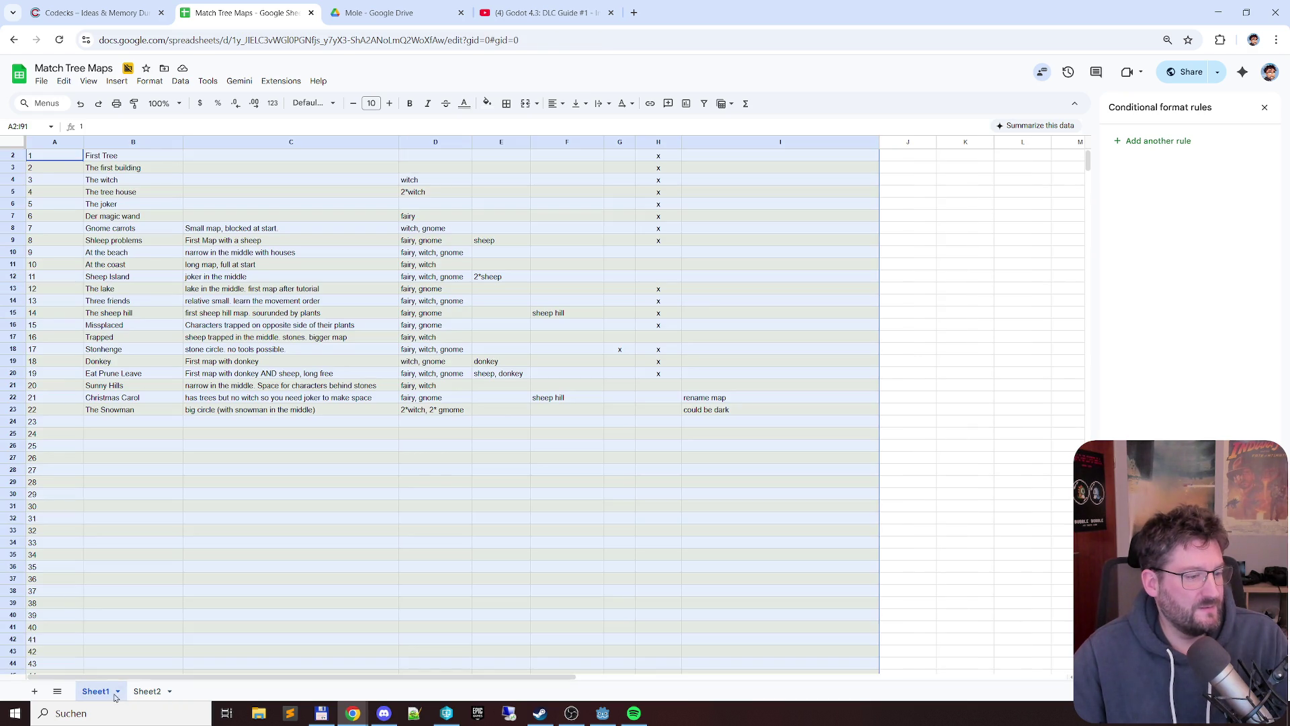
click(148, 690)
double_click(147, 691)
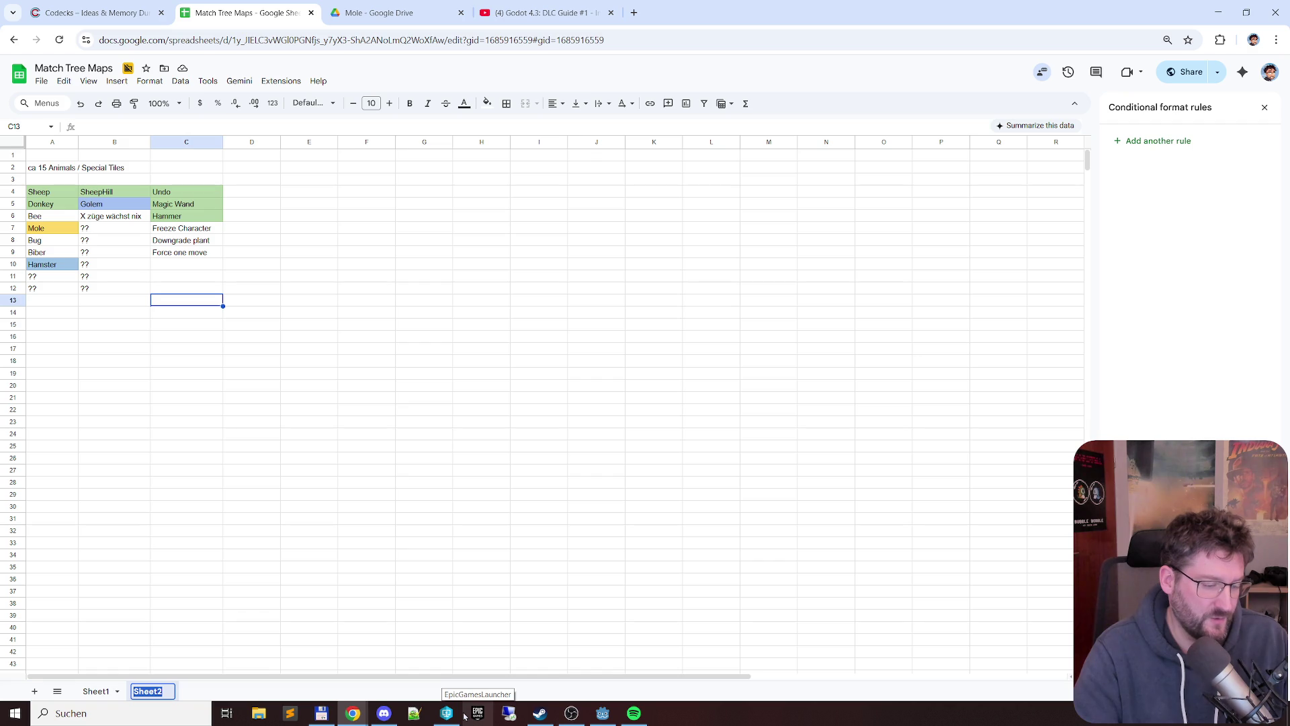
text(Objects)
key(Return)
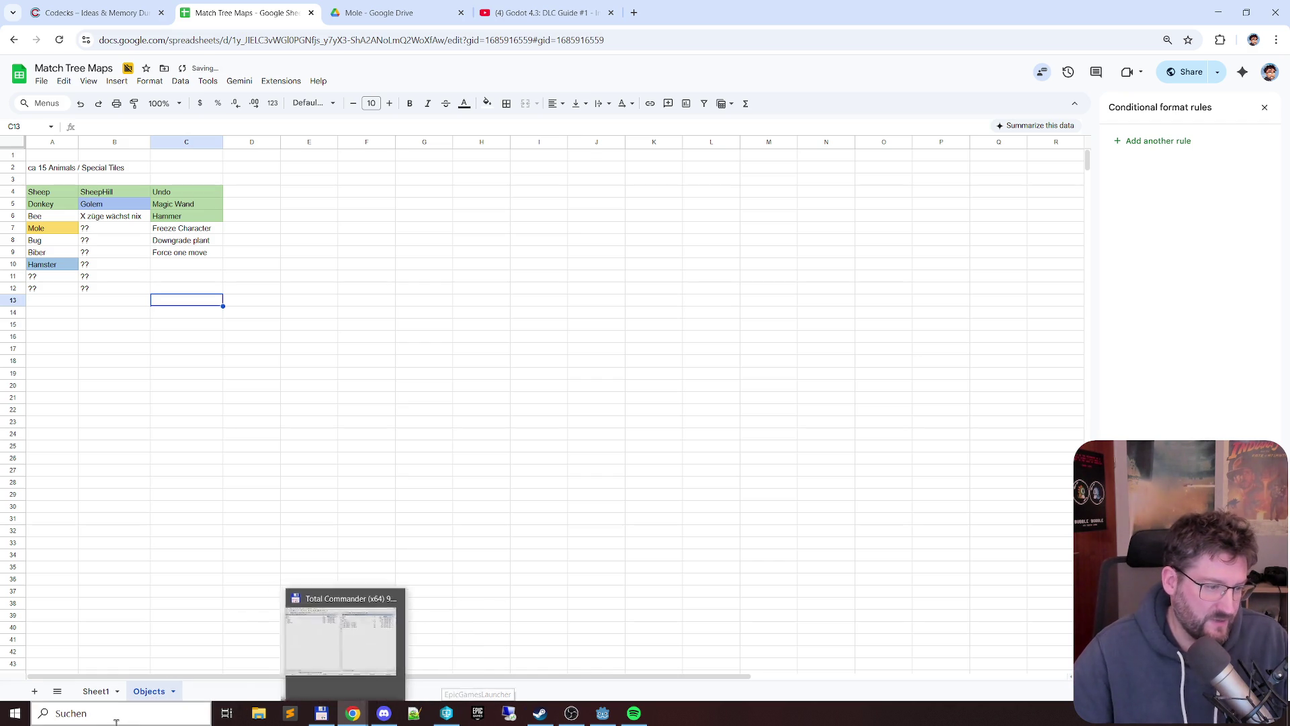
- Rename Sheet1 to Maps, then return to the Objects sheet
click(97, 691)
double_click(96, 691)
text(Maps)
key(Return)
click(433, 616)
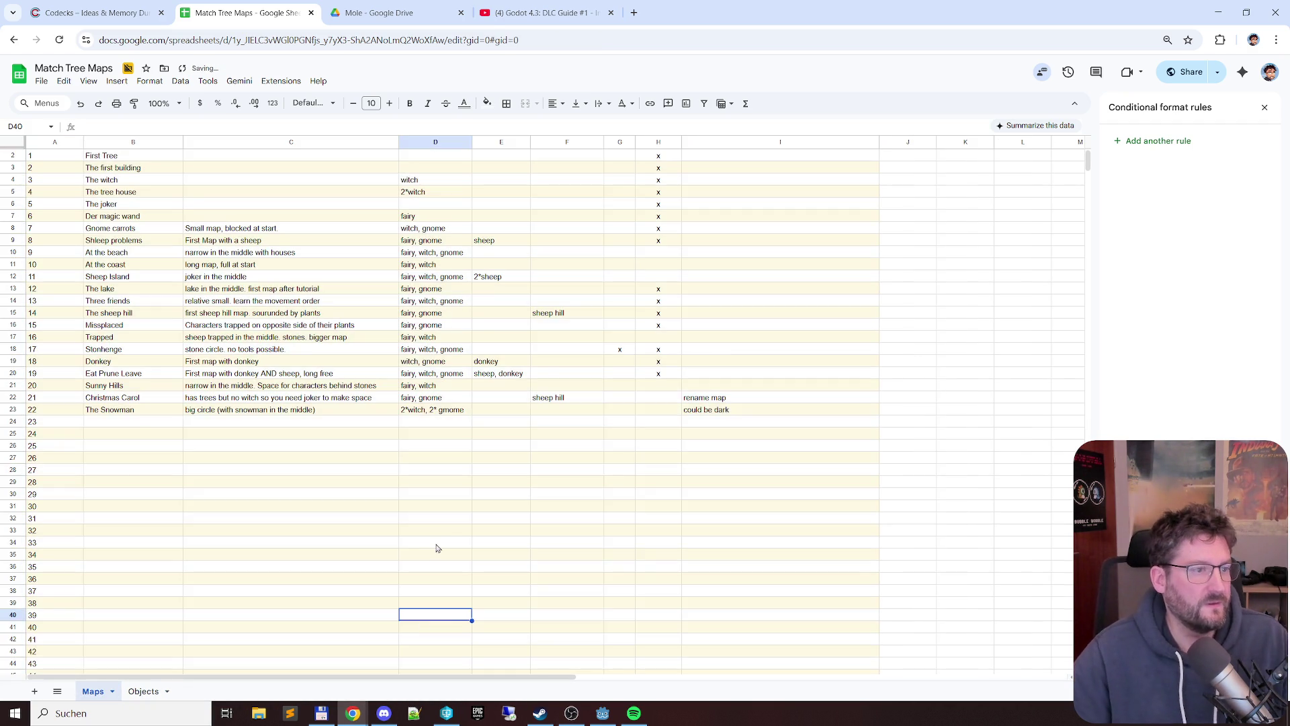
scroll(465, 514, up, 1)
scroll(477, 483, down, 3)
scroll(477, 483, up, 3)
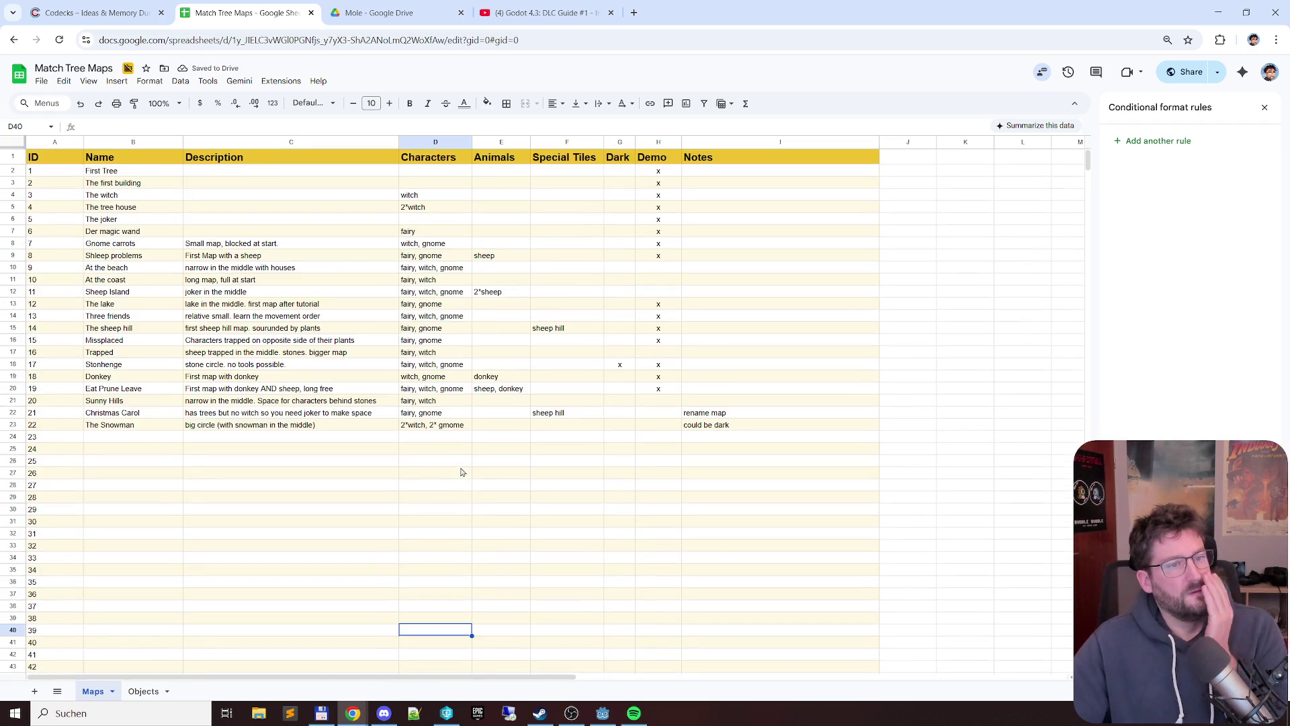
scroll(481, 451, down, 3)
scroll(482, 451, up, 3)
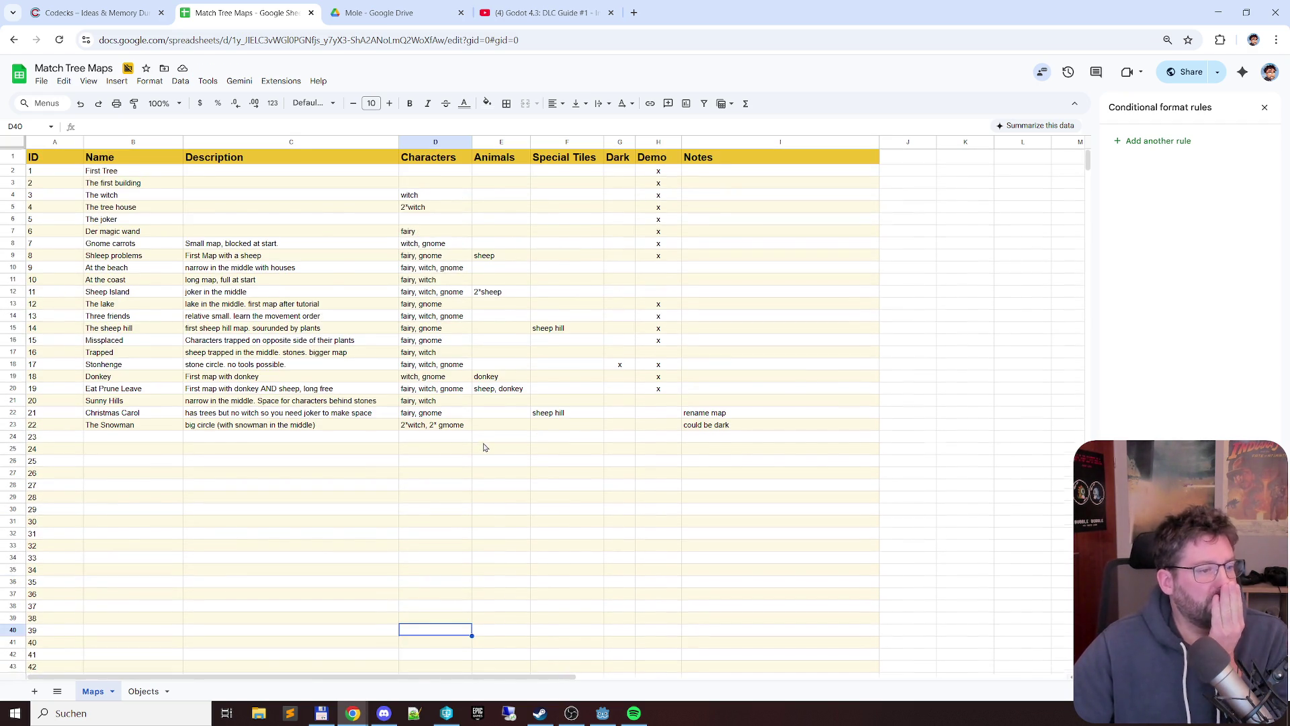
scroll(482, 451, down, 3)
scroll(232, 495, up, 3)
scroll(231, 493, down, 5)
scroll(282, 507, down, 3)
click(143, 690)
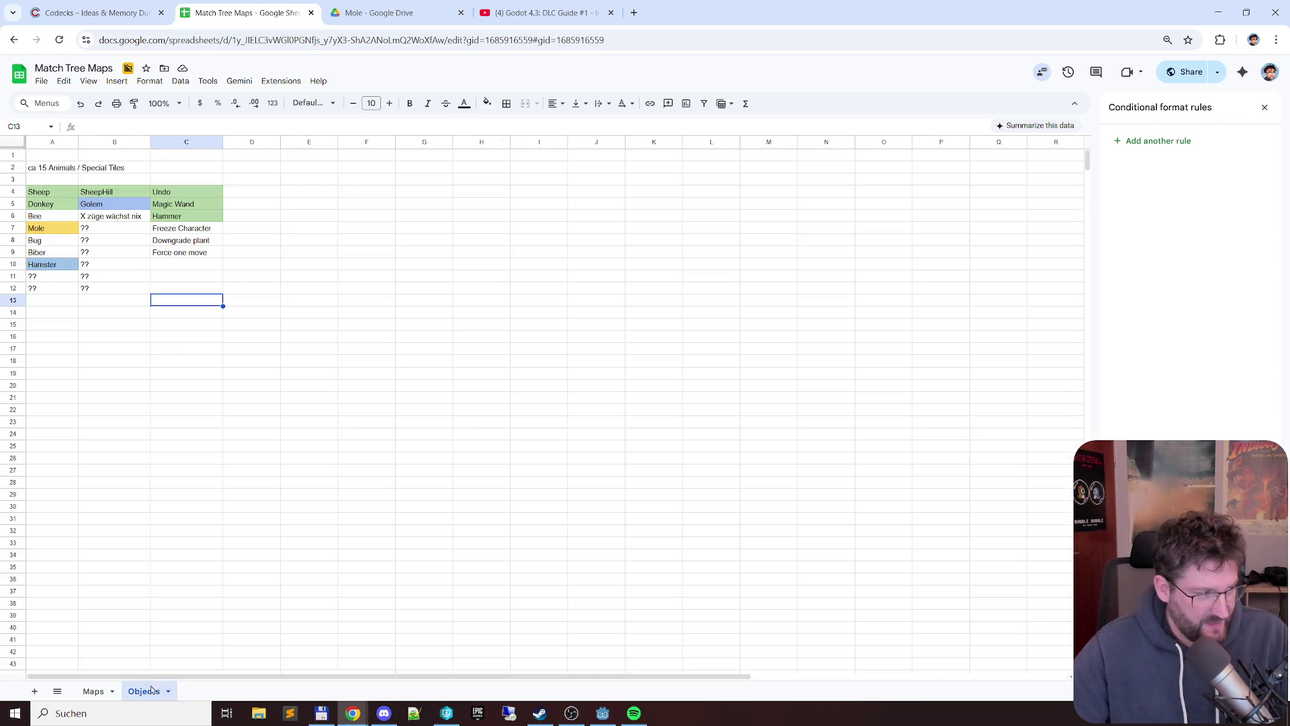
- Step through the animal names in column A and special tiles in column B
click(54, 170)
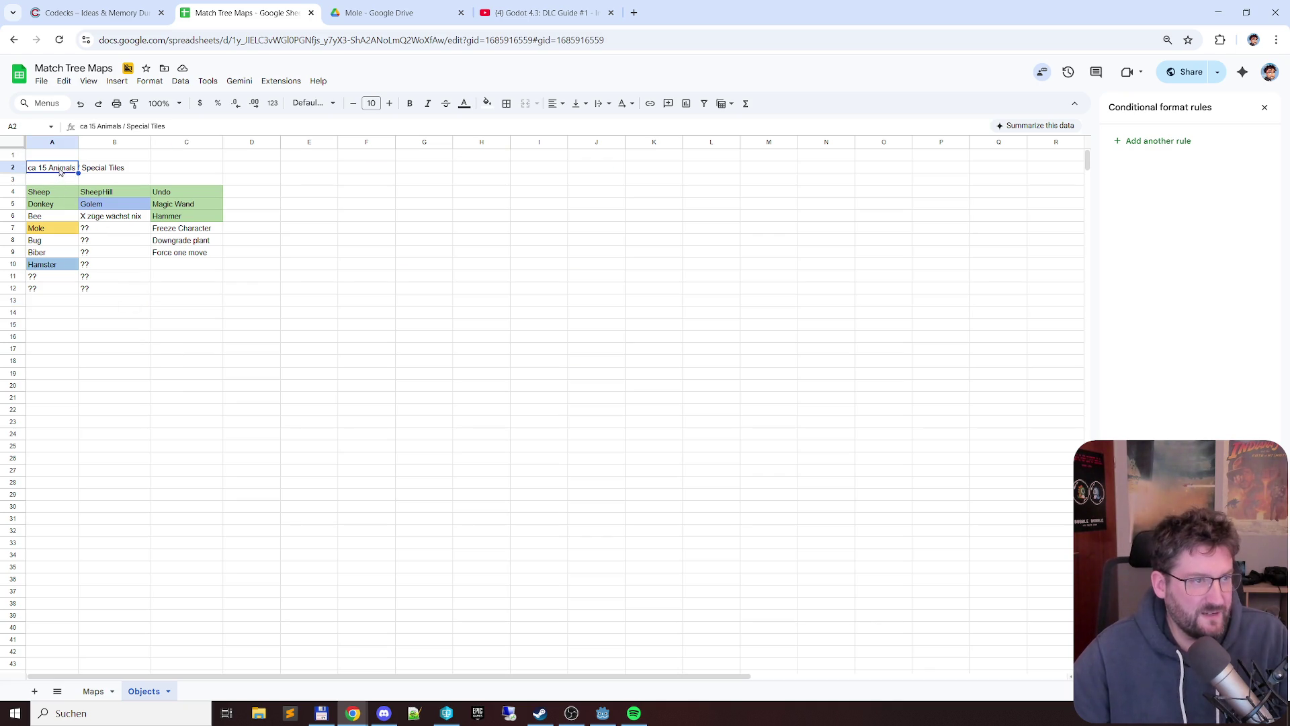
click(55, 193)
click(46, 216)
click(45, 240)
click(45, 265)
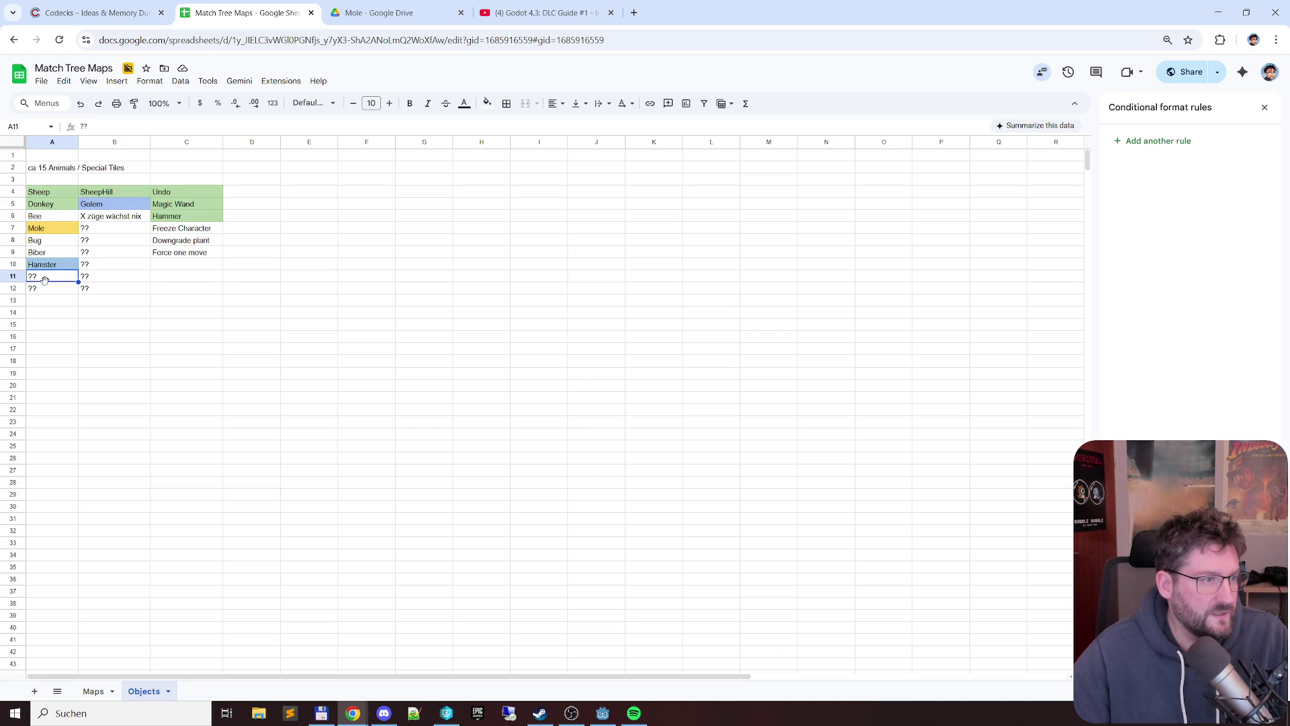
click(109, 191)
click(109, 217)
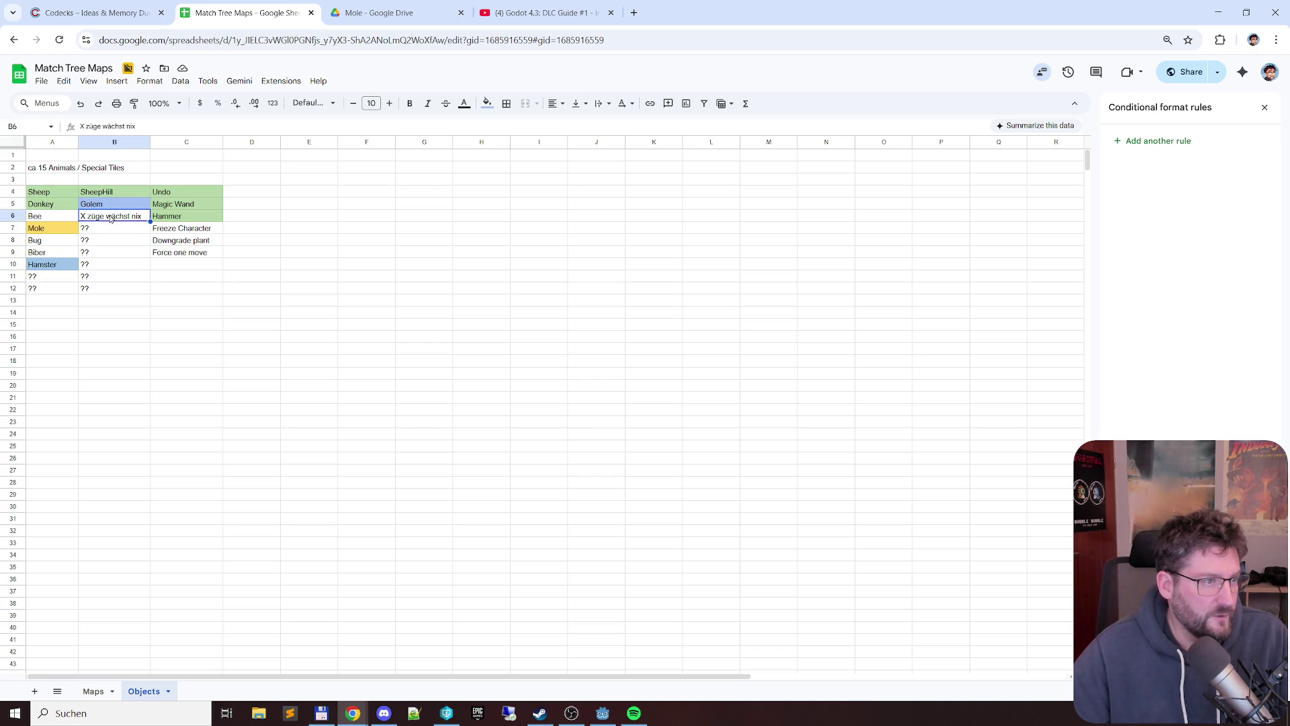
click(106, 241)
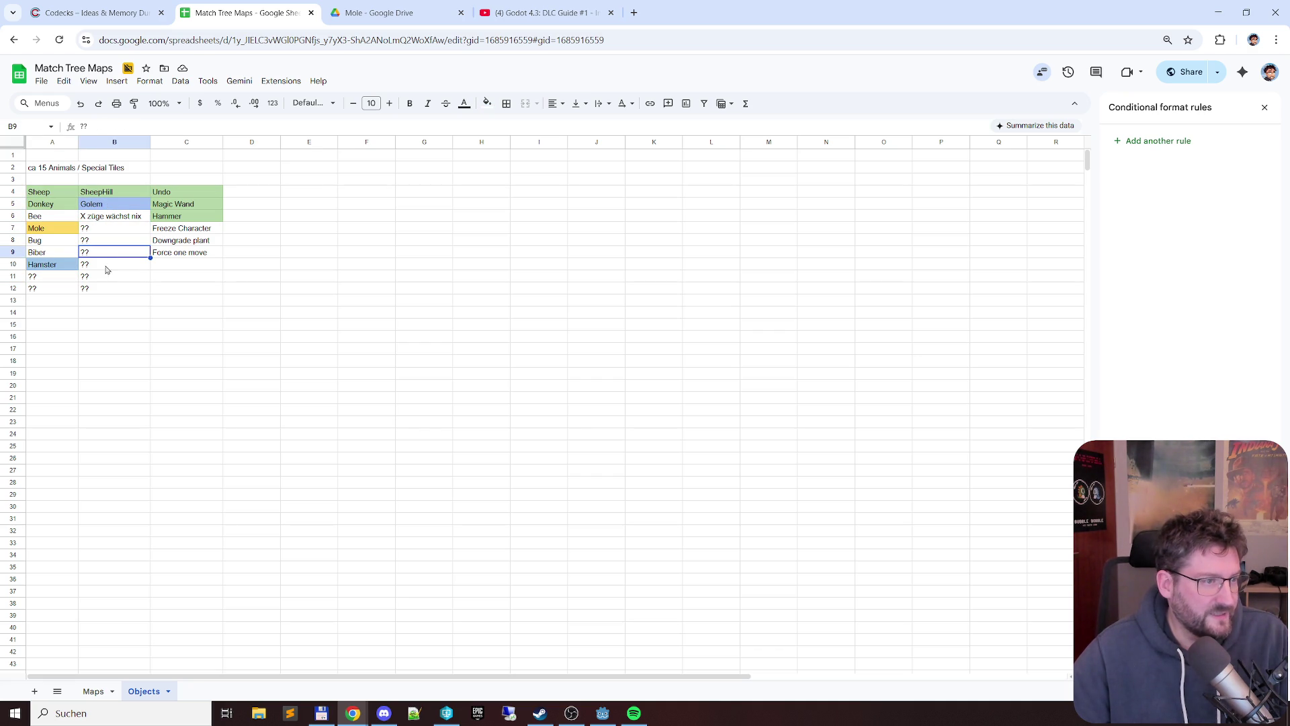
- Select the animals and special tiles A4:B12, then the tools list C4:C9
click(105, 203)
drag(45, 192, 97, 293)
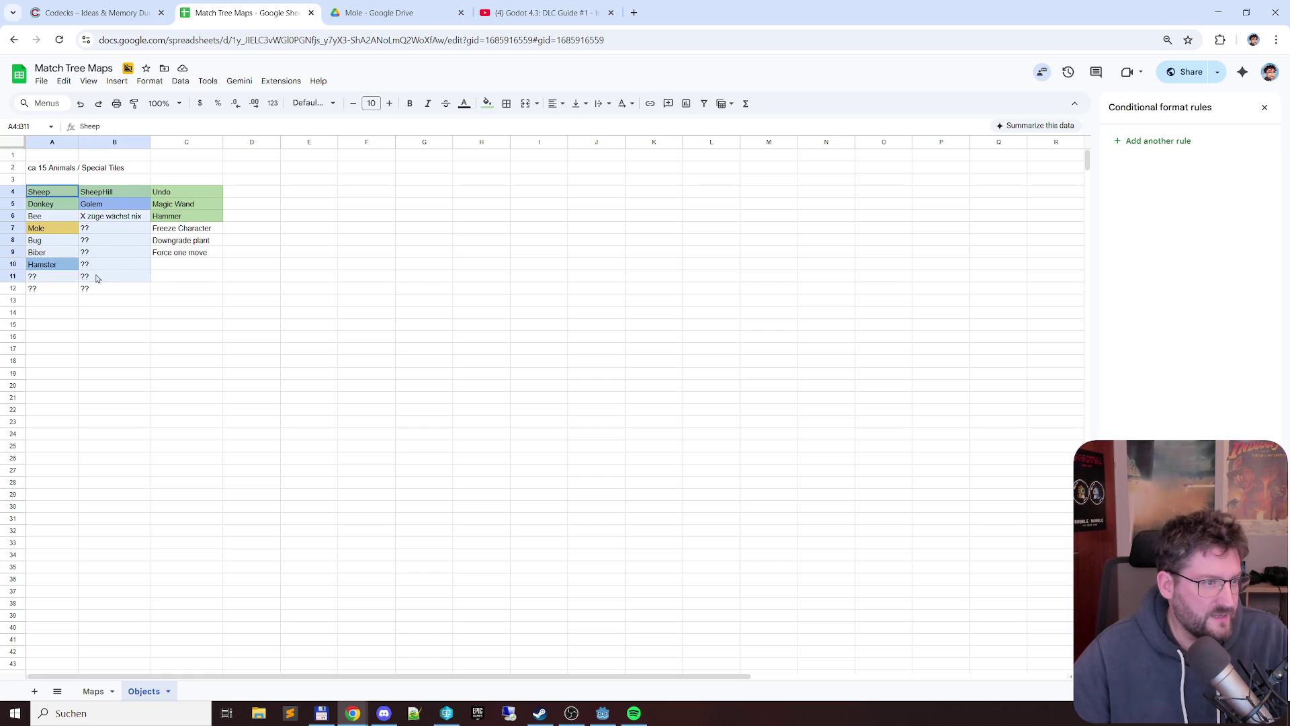
click(141, 281)
drag(186, 191, 194, 252)
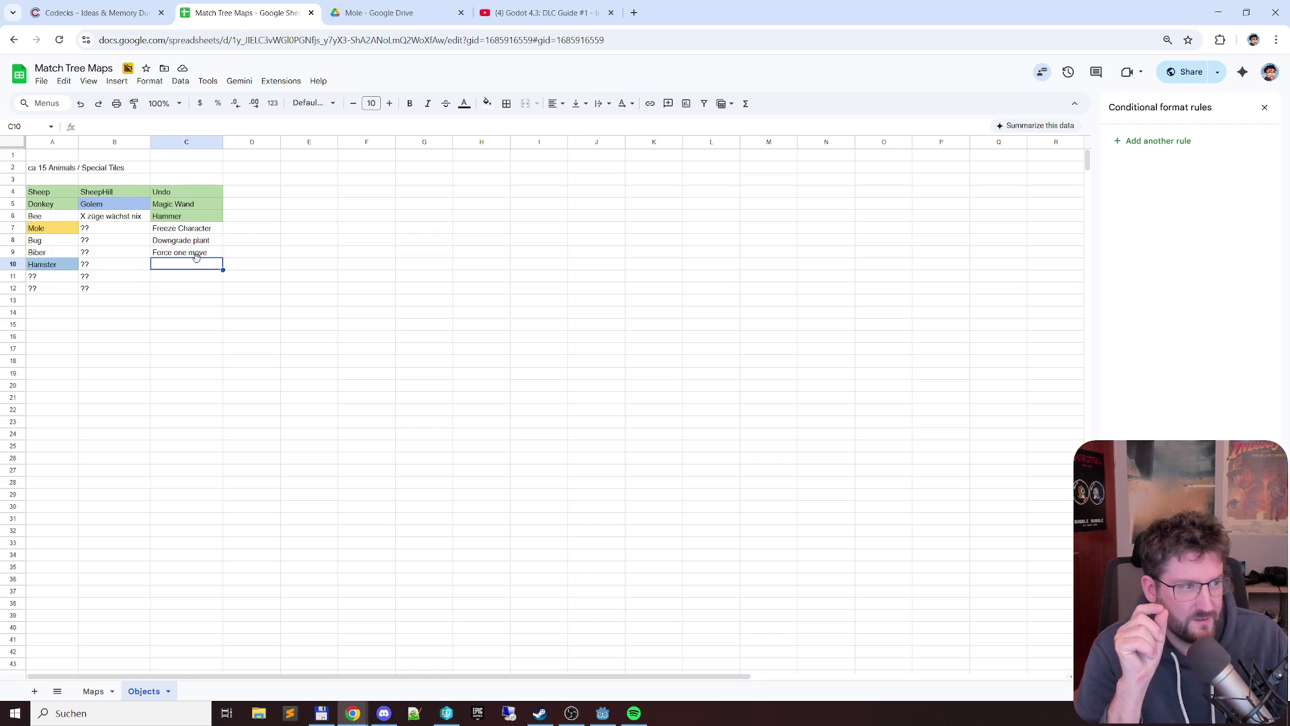
- Review the animal rows down to Bug and Hamster and their special tile cells
click(52, 204)
click(56, 229)
click(53, 252)
click(47, 277)
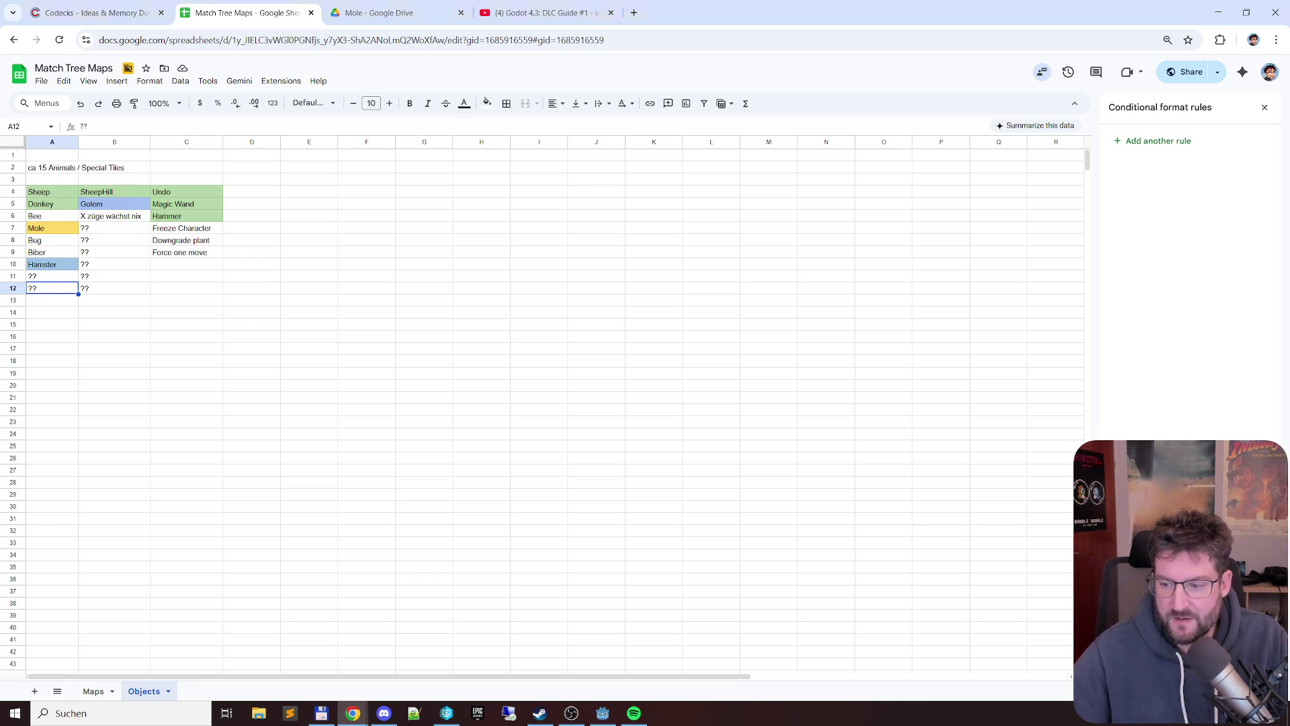
key(alt+Tab)
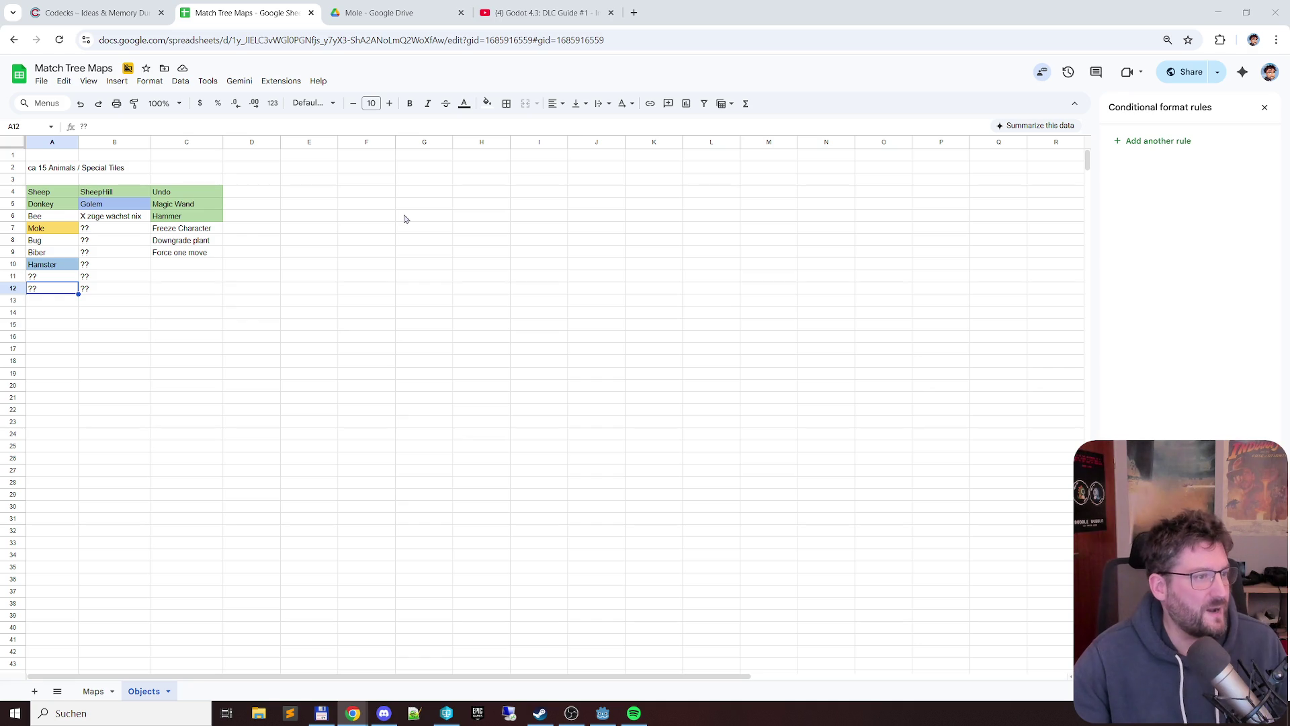
click(56, 242)
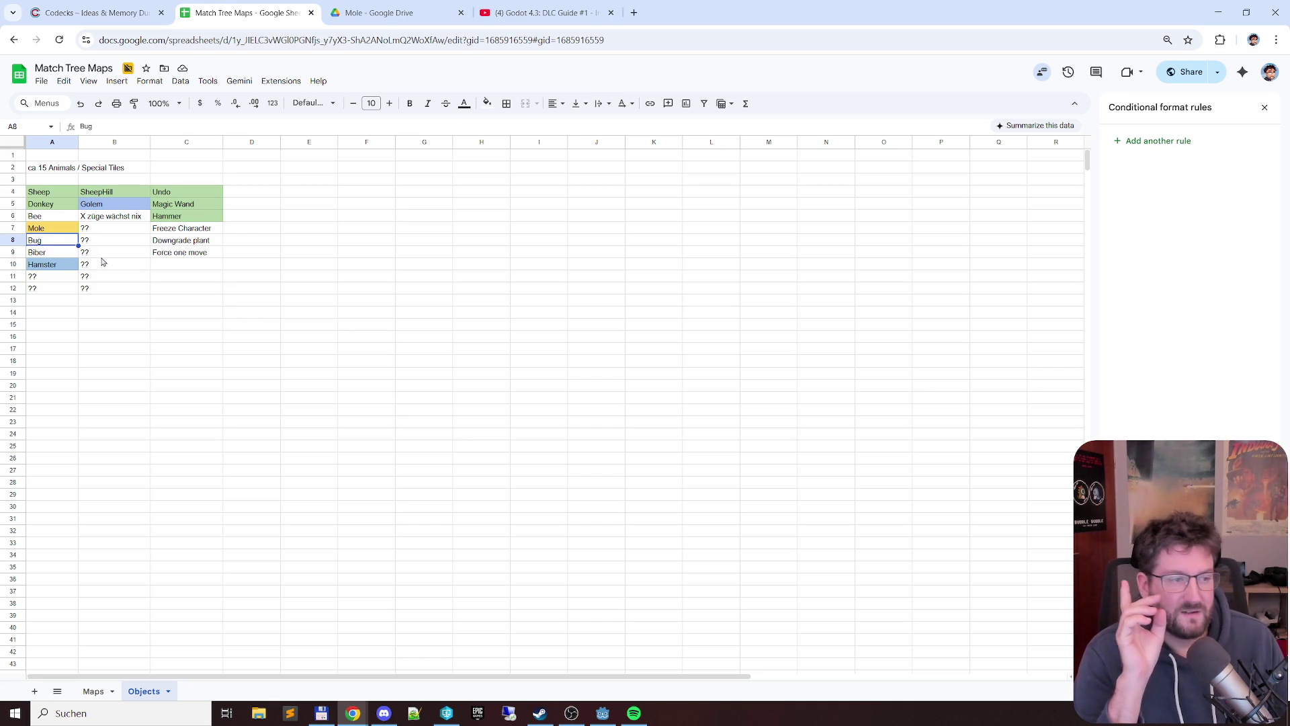
click(59, 264)
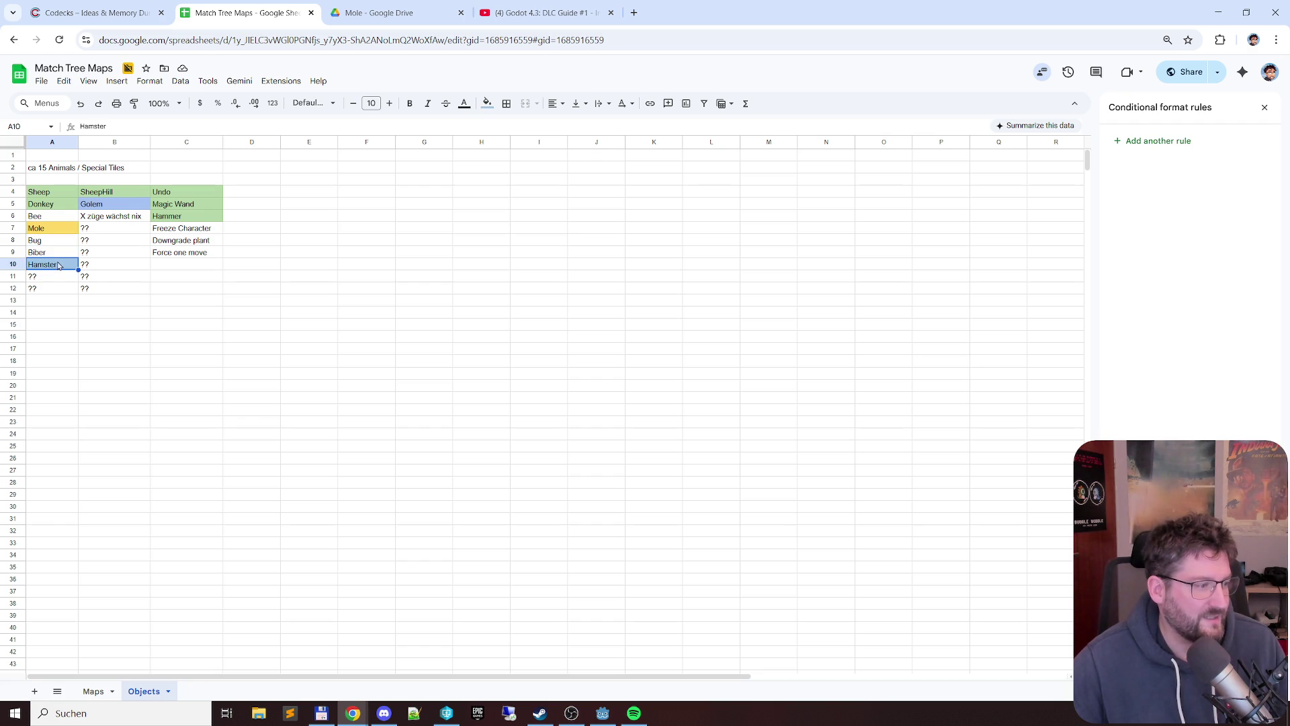
click(101, 266)
click(105, 230)
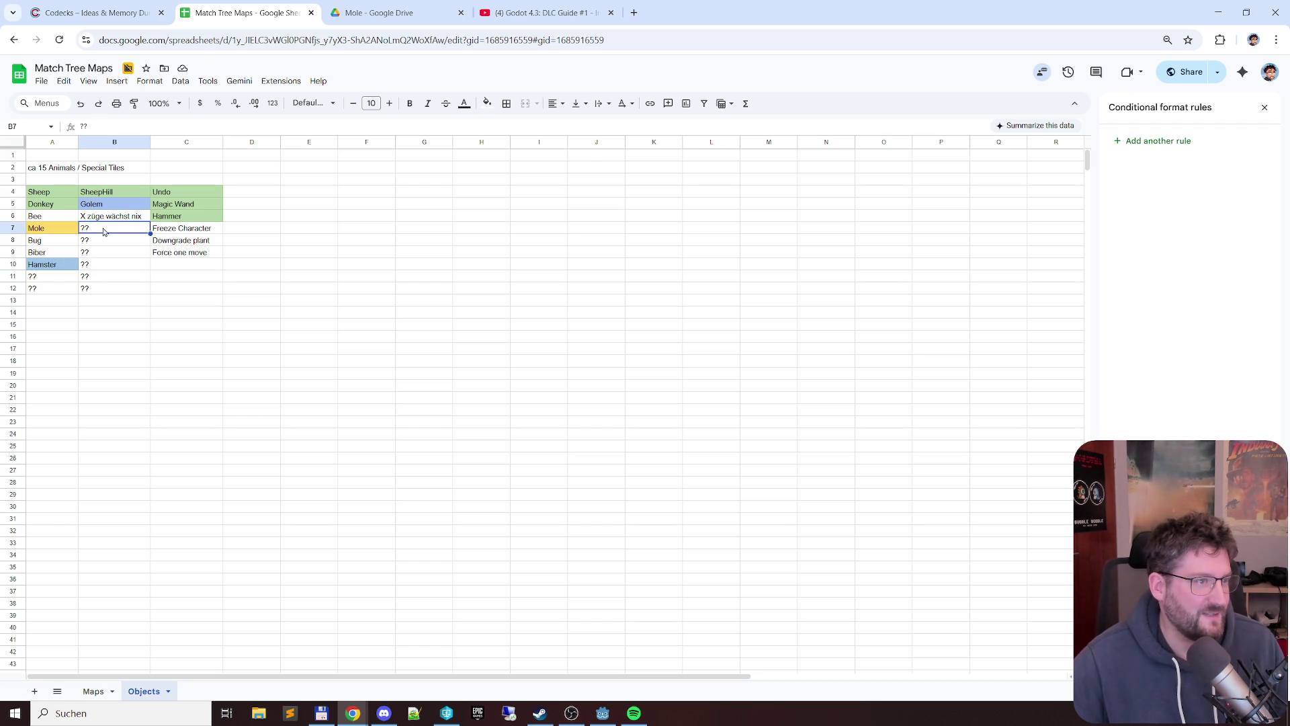
- Replace the ?? in B10 with Hamsterrad as the Hamster's special tile
double_click(106, 265)
key(BackSpace)
key(BackSpace)
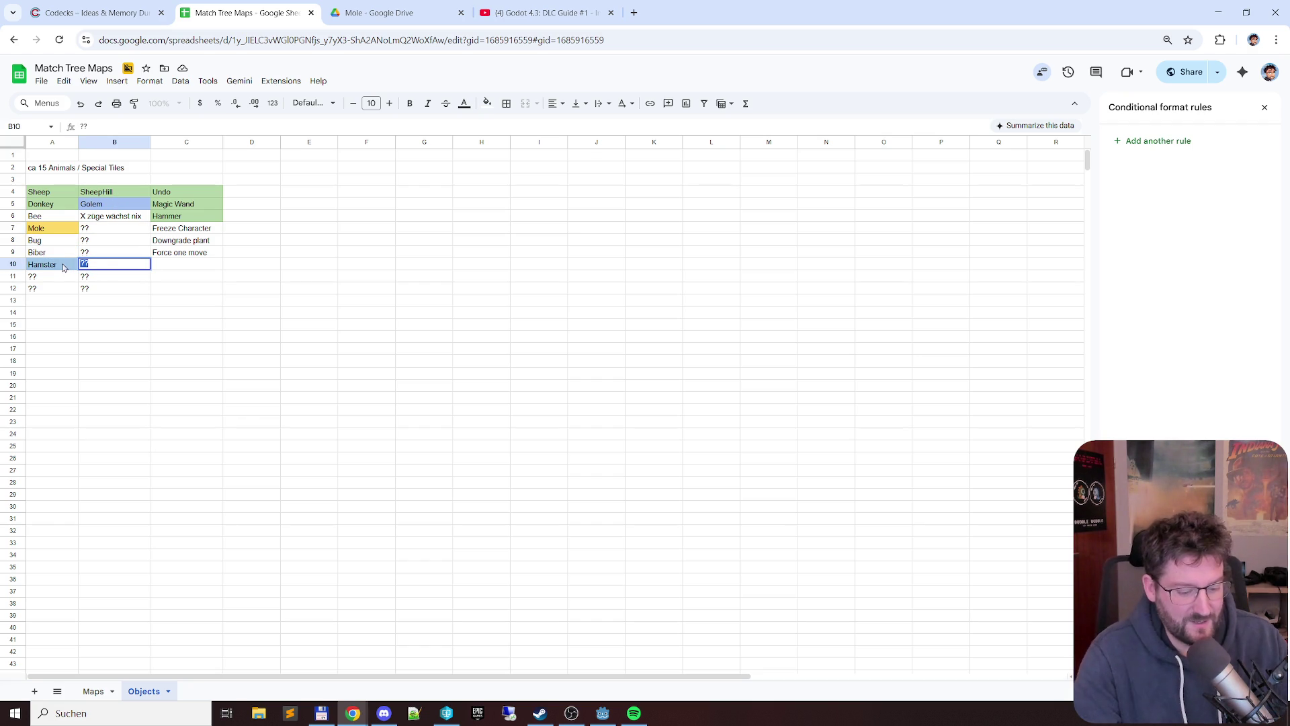
text(Hamsterrad)
key(Return)
key(Up)
key(Right)
key(Up)
key(Up)
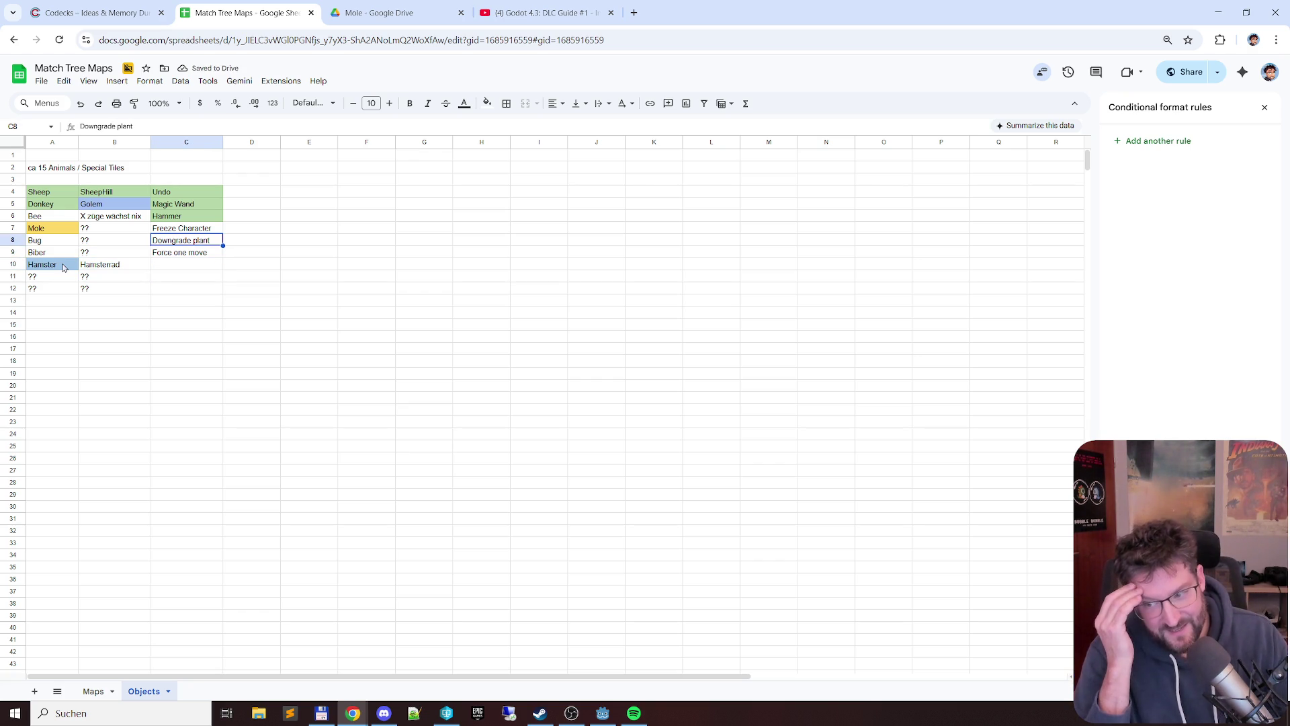
key(Up)
key(Up)
key(Up)
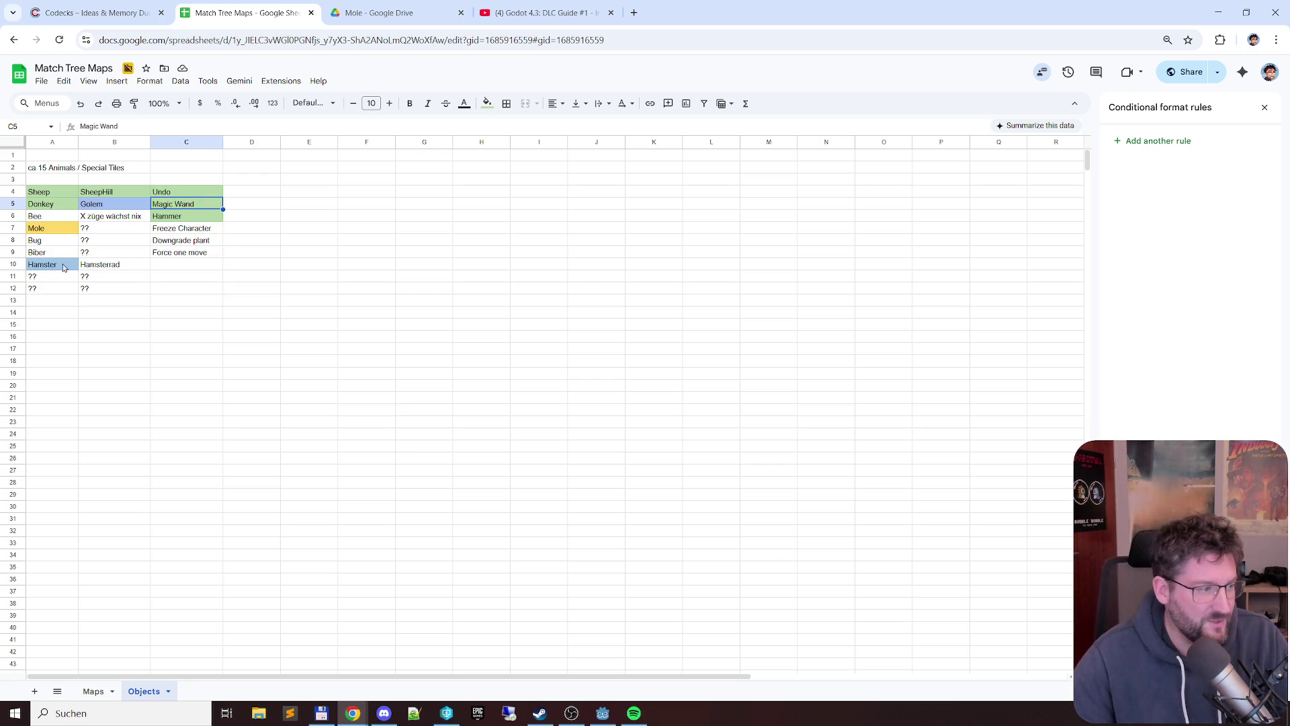
key(Up)
key(shift+Down)
key(shift+Down)
key(shift+Down)
key(shift+Down)
key(shift+Down)
key(Up)
key(Up)
key(Up)
key(Down)
key(Down)
key(Left)
key(Left)
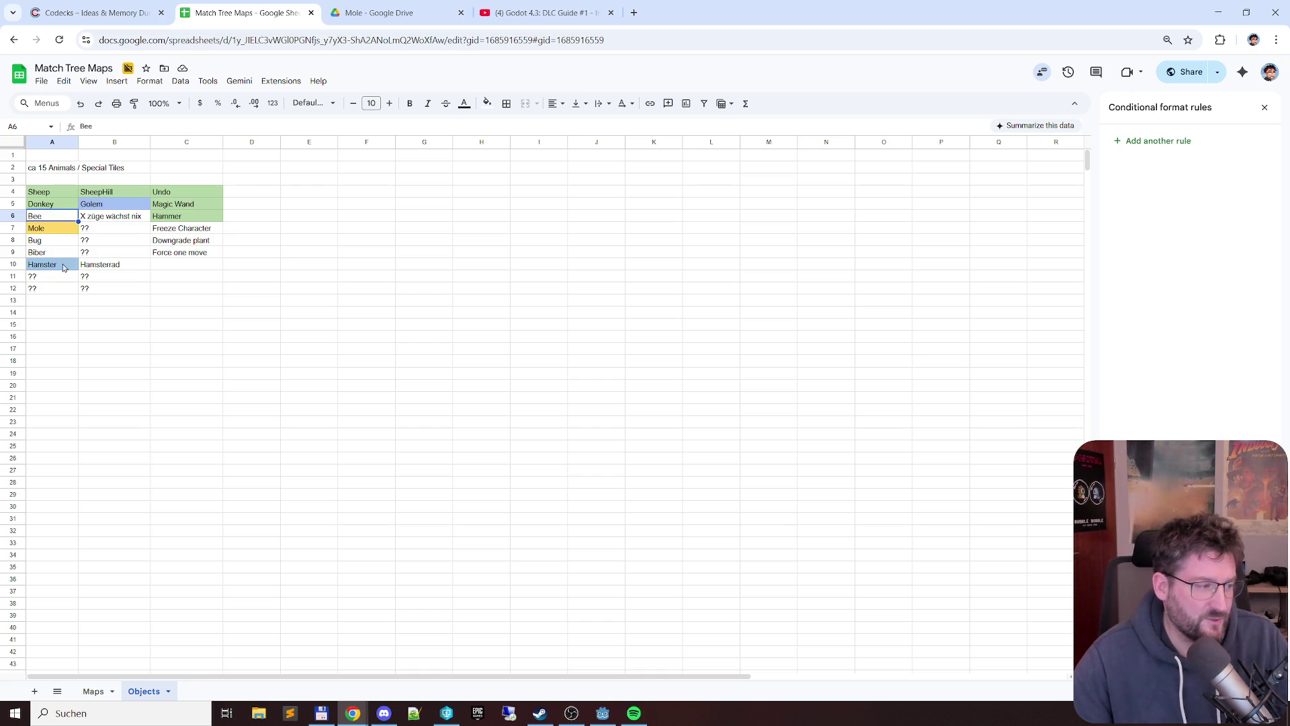
key(Right)
key(Up)
key(Up)
key(Down)
key(Down)
key(Left)
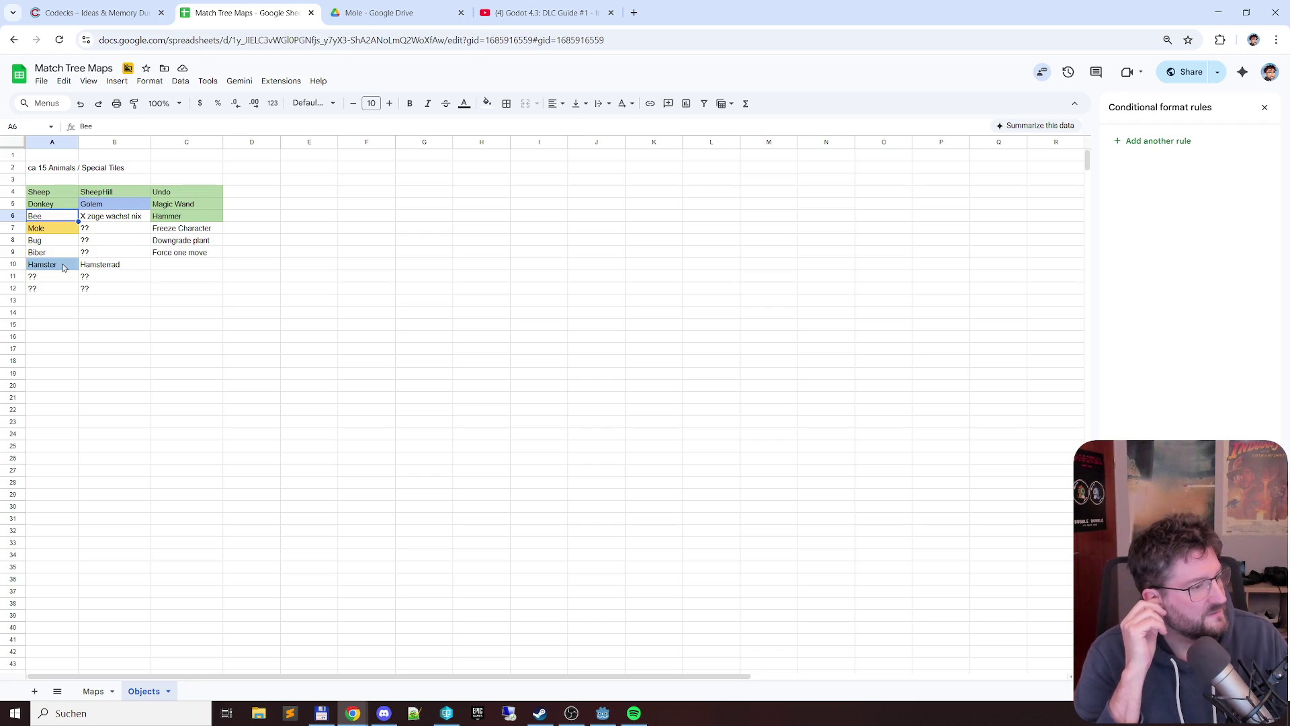
key(Right)
key(Right)
key(Up)
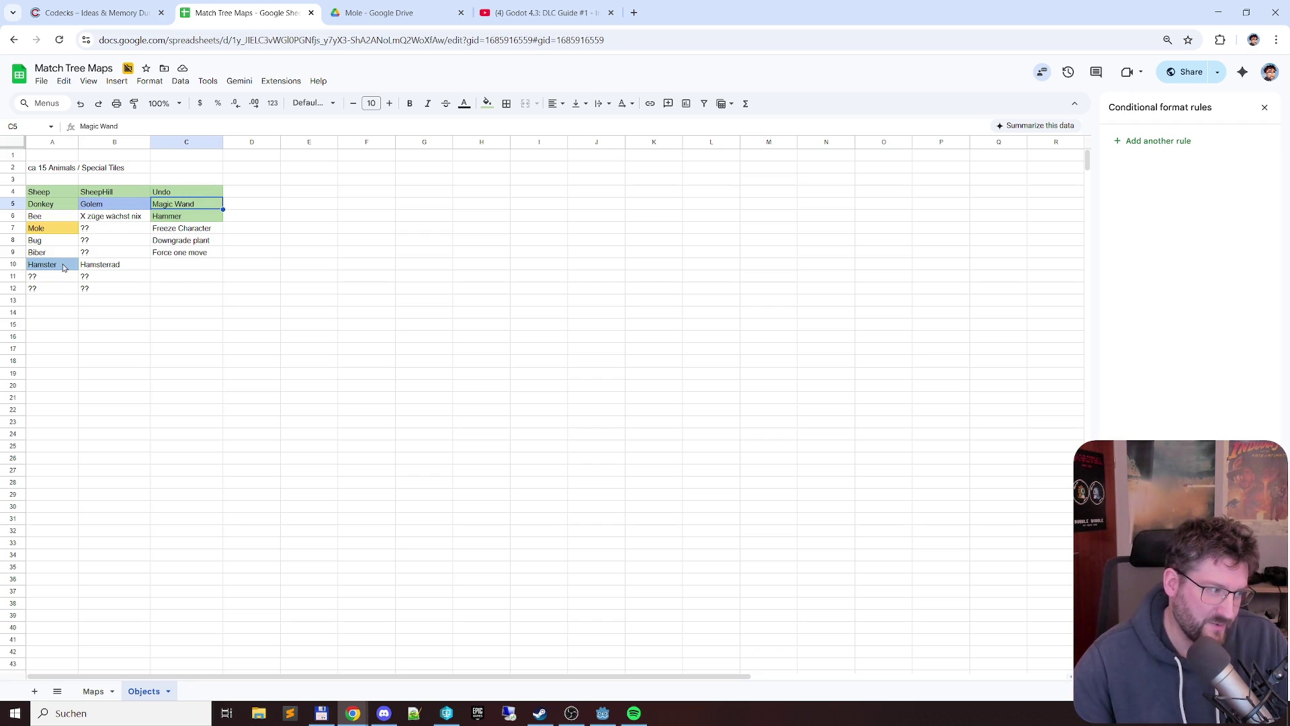
key(Up)
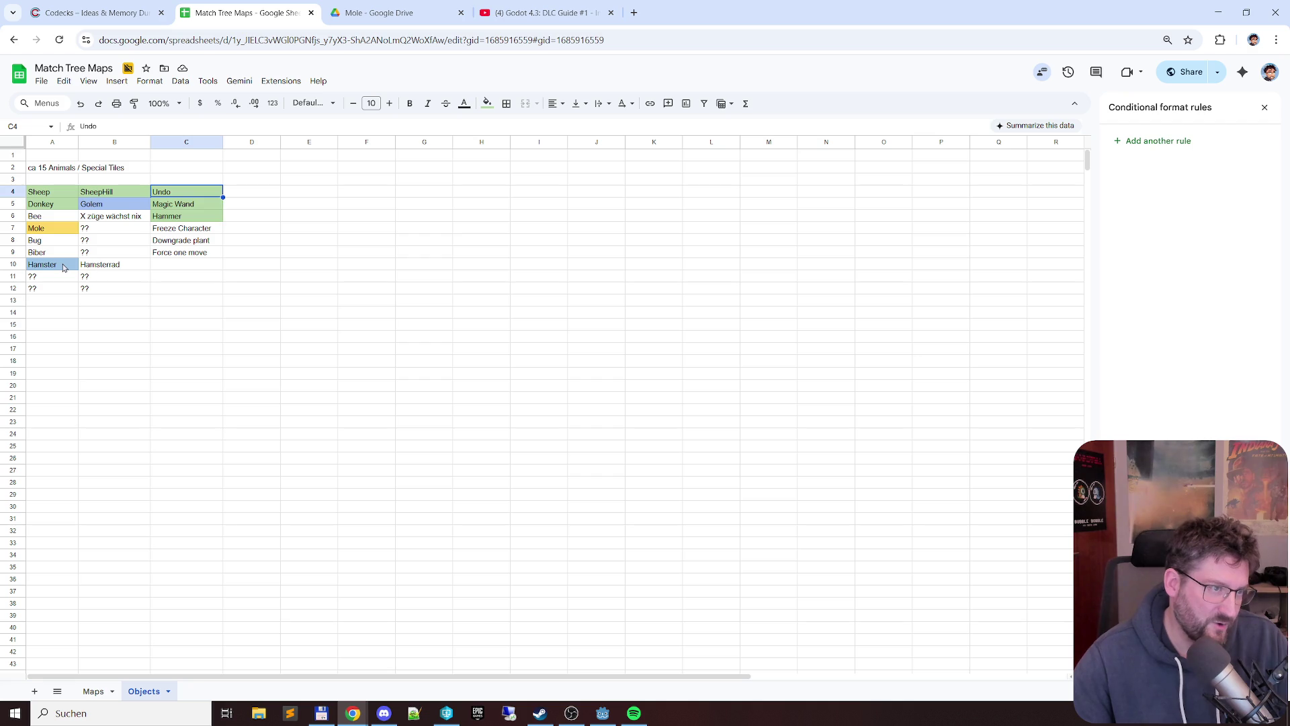
key(Down)
key(Down)
key(Down)
key(Down)
key(Down)
key(Up)
key(Up)
key(Up)
key(Down)
key(Down)
key(Down)
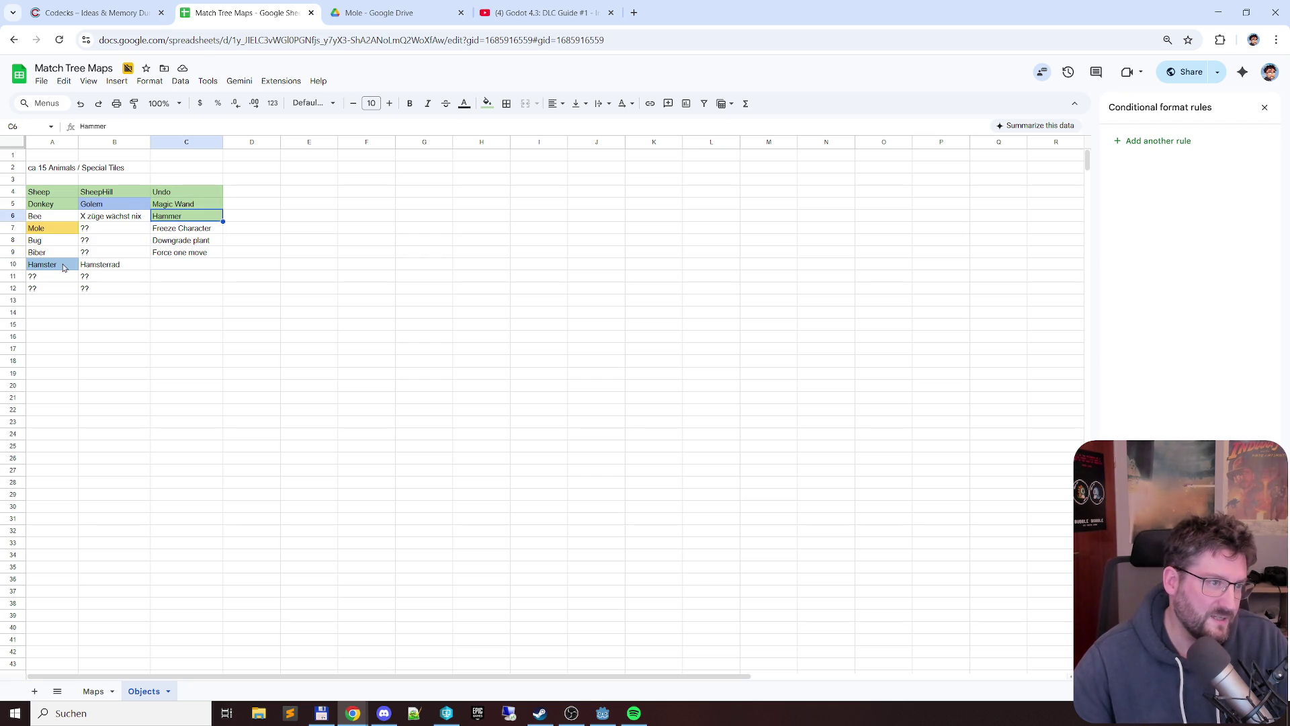
key(Down)
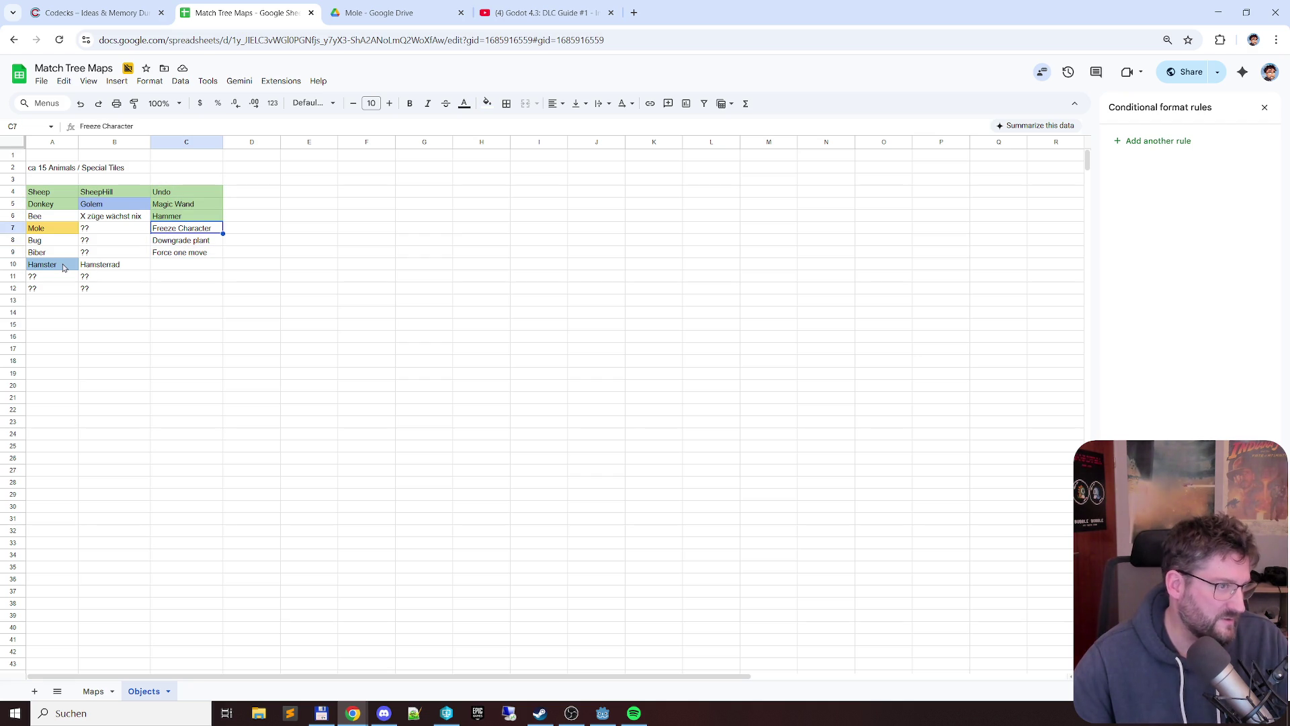
key(Up)
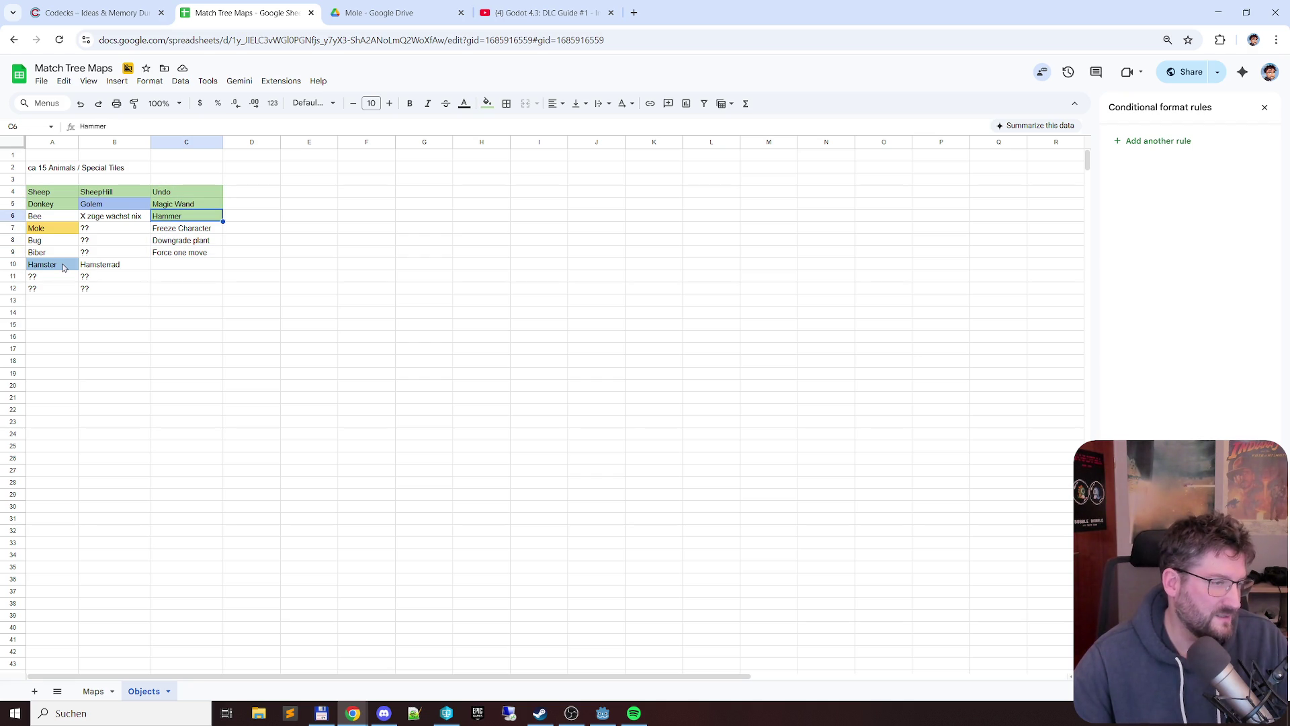
key(Up)
key(Up)
key(Down)
key(Down)
key(Up)
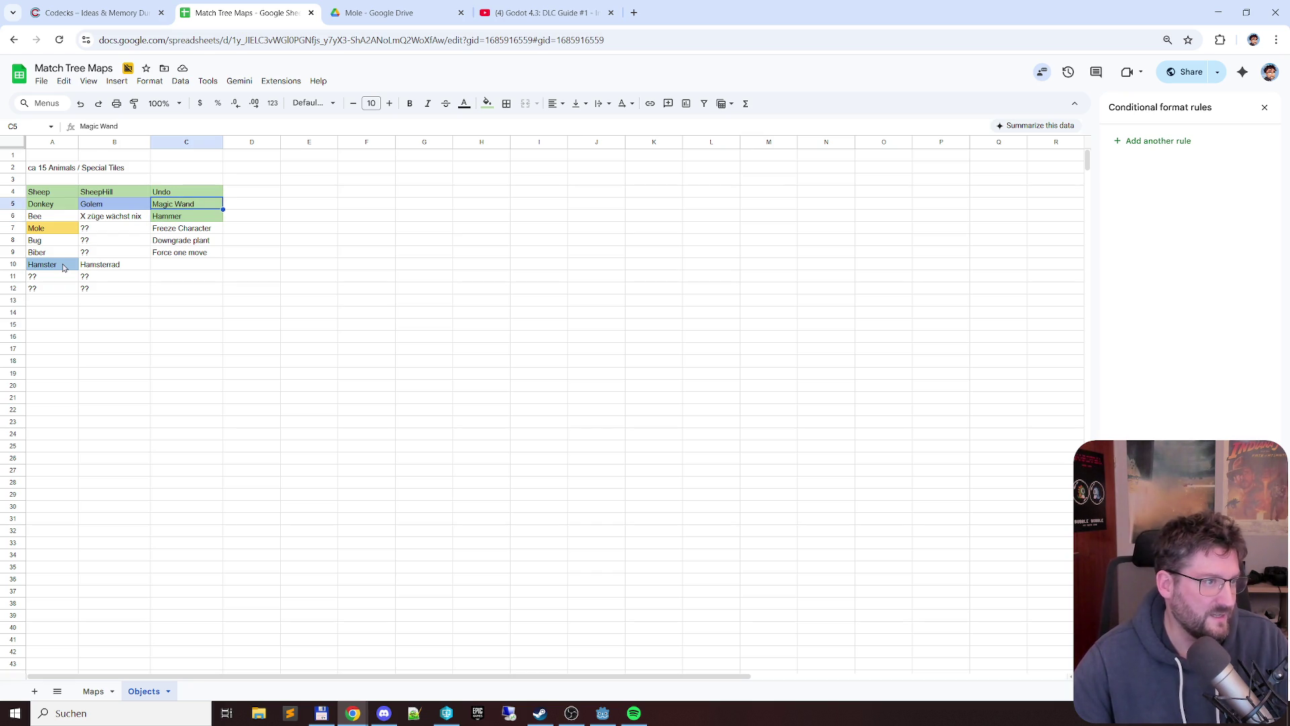
key(Down)
key(Left)
key(Left)
key(Up)
key(Up)
key(Down)
key(Right)
key(Right)
key(Down)
key(Down)
key(Up)
key(Up)
key(Up)
key(Down)
key(Down)
key(Down)
key(Down)
key(Up)
key(Up)
key(Up)
key(Up)
key(Down)
key(Down)
key(Down)
key(Down)
key(Up)
key(Up)
key(Up)
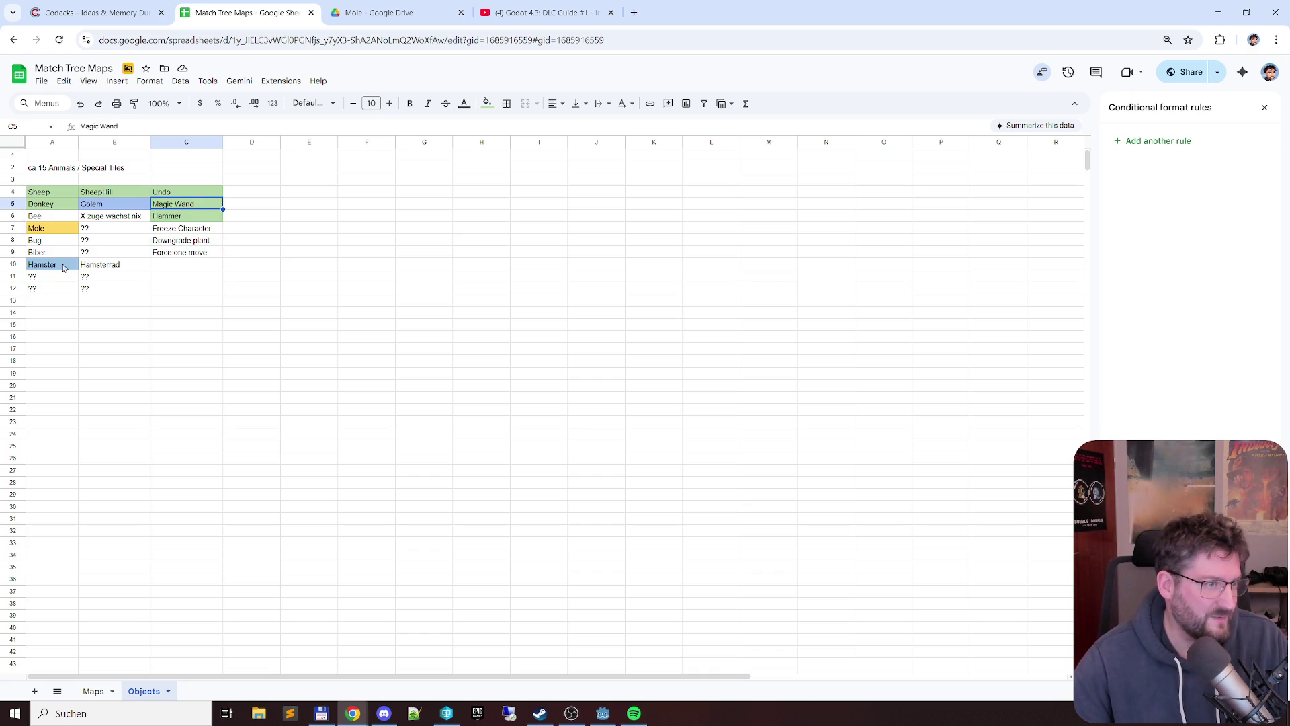
key(Up)
key(shift+Right)
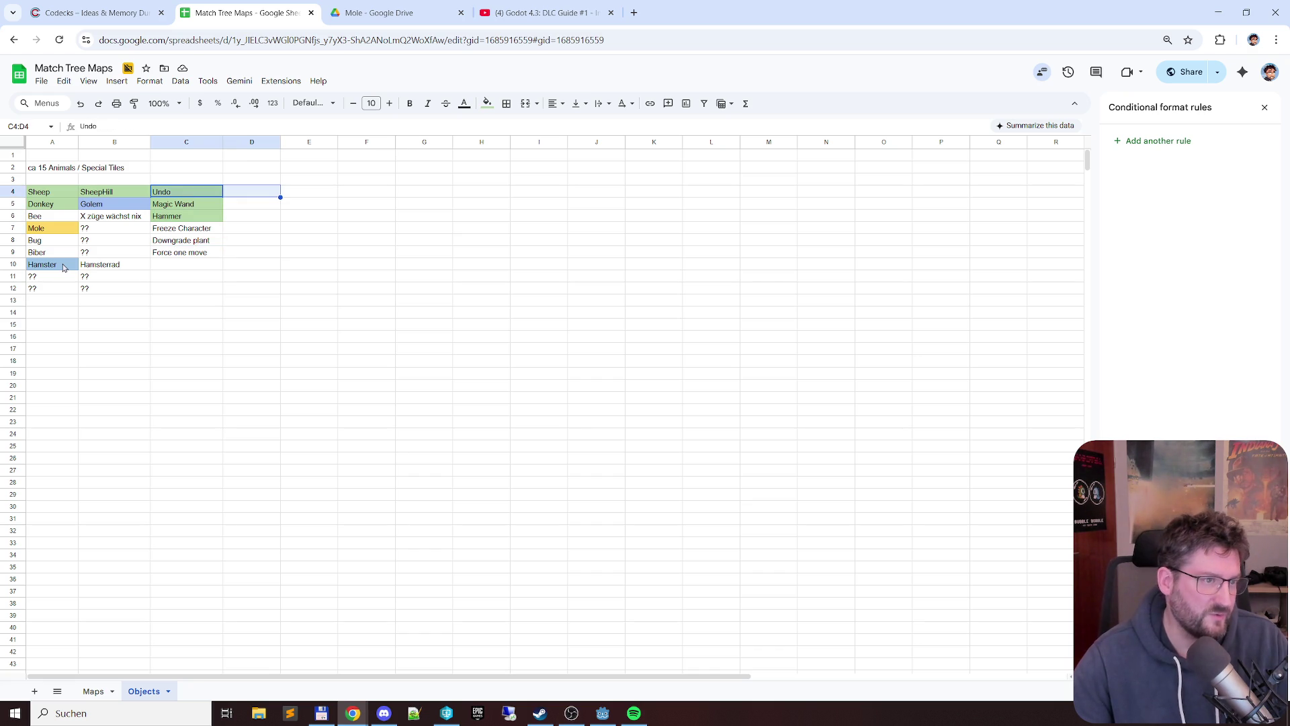
key(shift+Left)
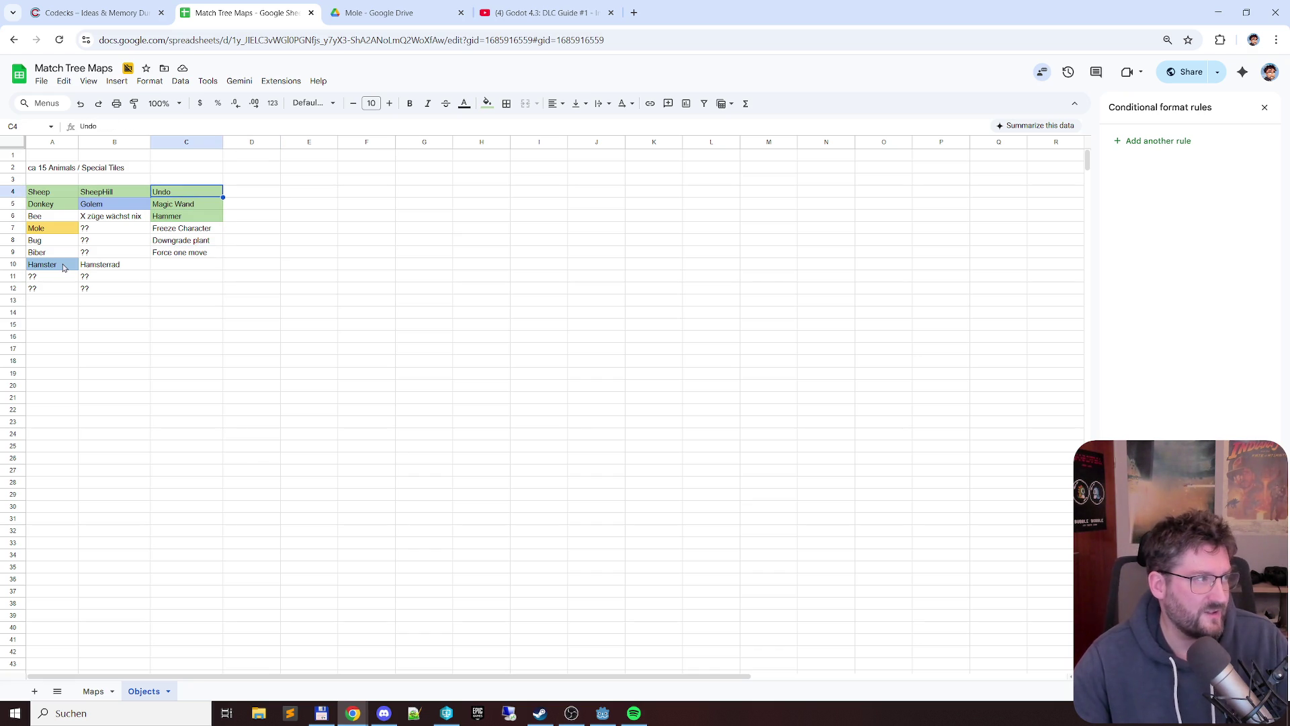
key(Down)
key(shift+Down)
key(shift+Down)
key(shift+Up)
key(shift+Up)
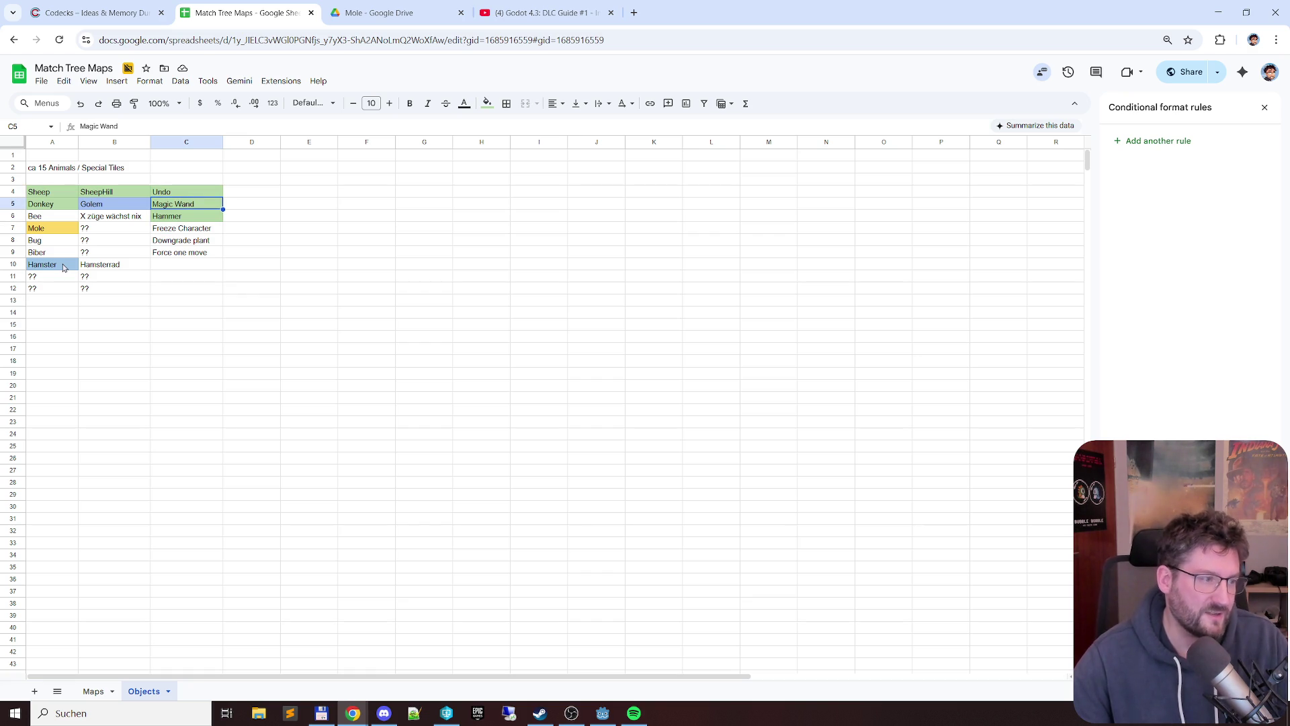
key(Up)
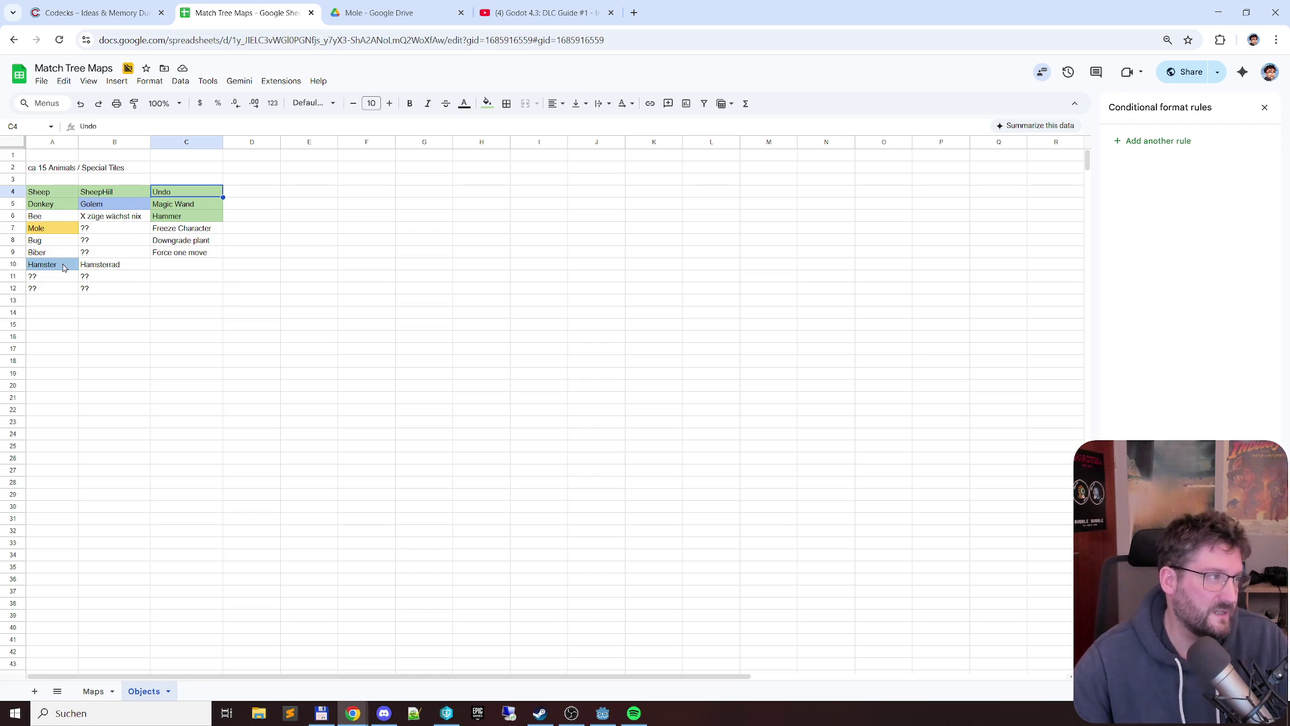
key(Down)
key(Down)
key(Down)
key(Down)
key(Up)
key(Up)
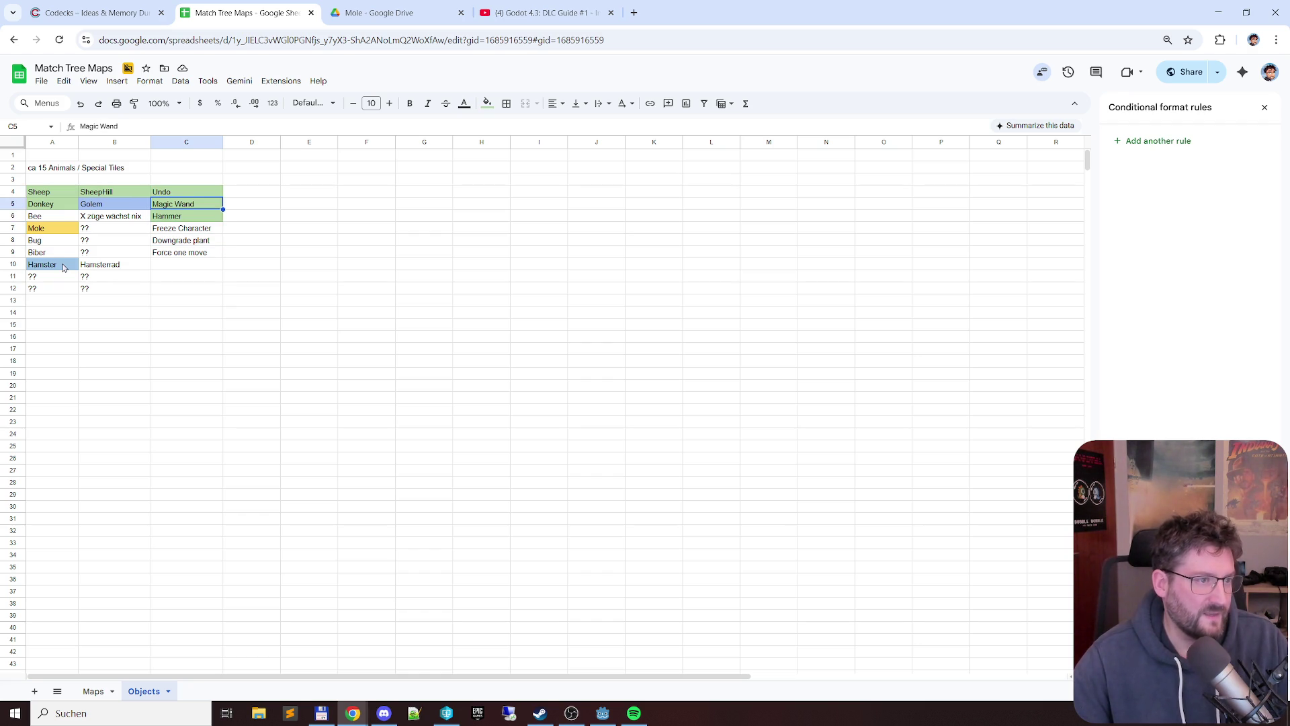
key(Up)
key(shift+Down)
key(shift+Down)
key(shift+Down)
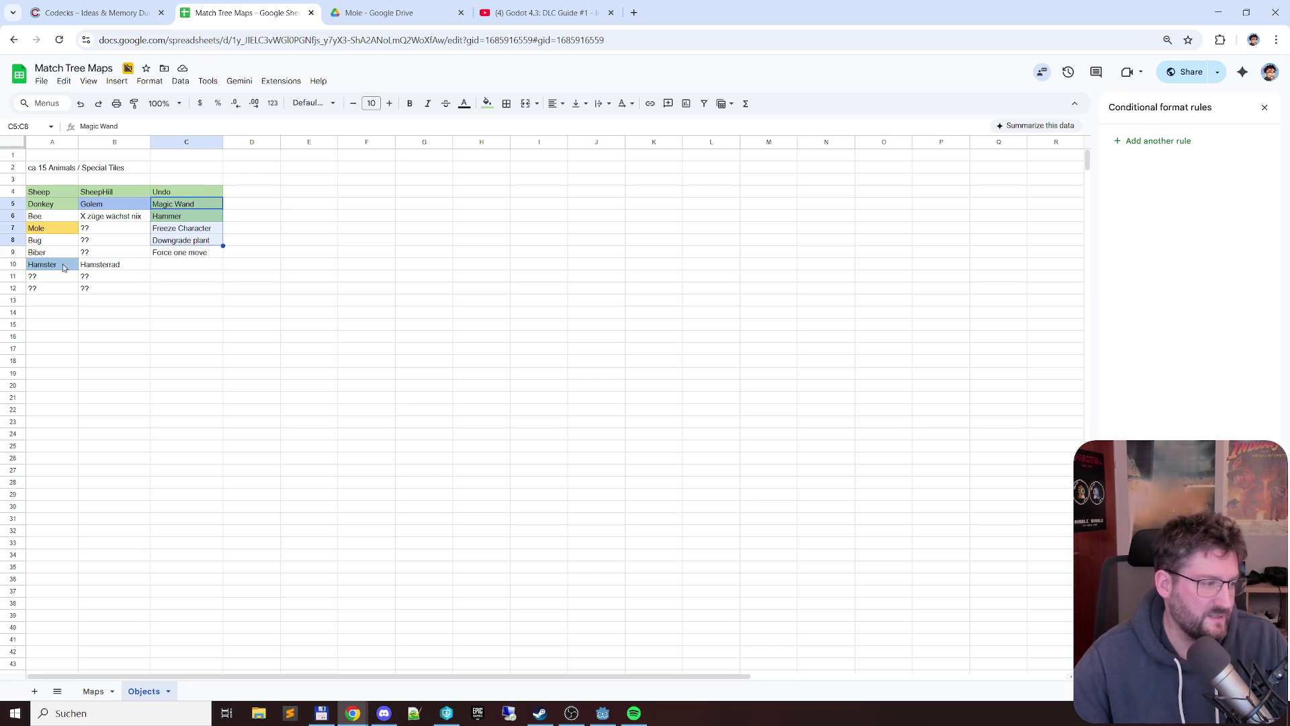
key(Up)
key(Up)
key(Up)
key(Down)
key(Down)
key(Down)
key(Down)
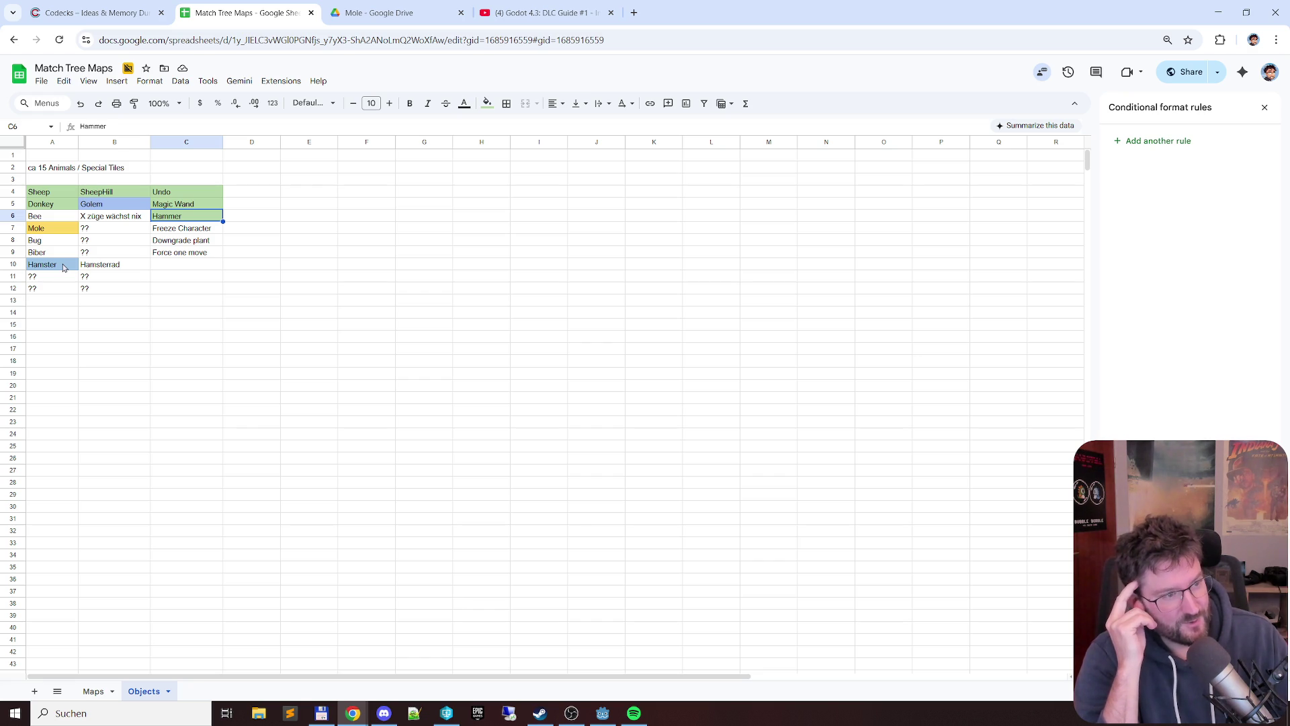
key(Up)
key(Up)
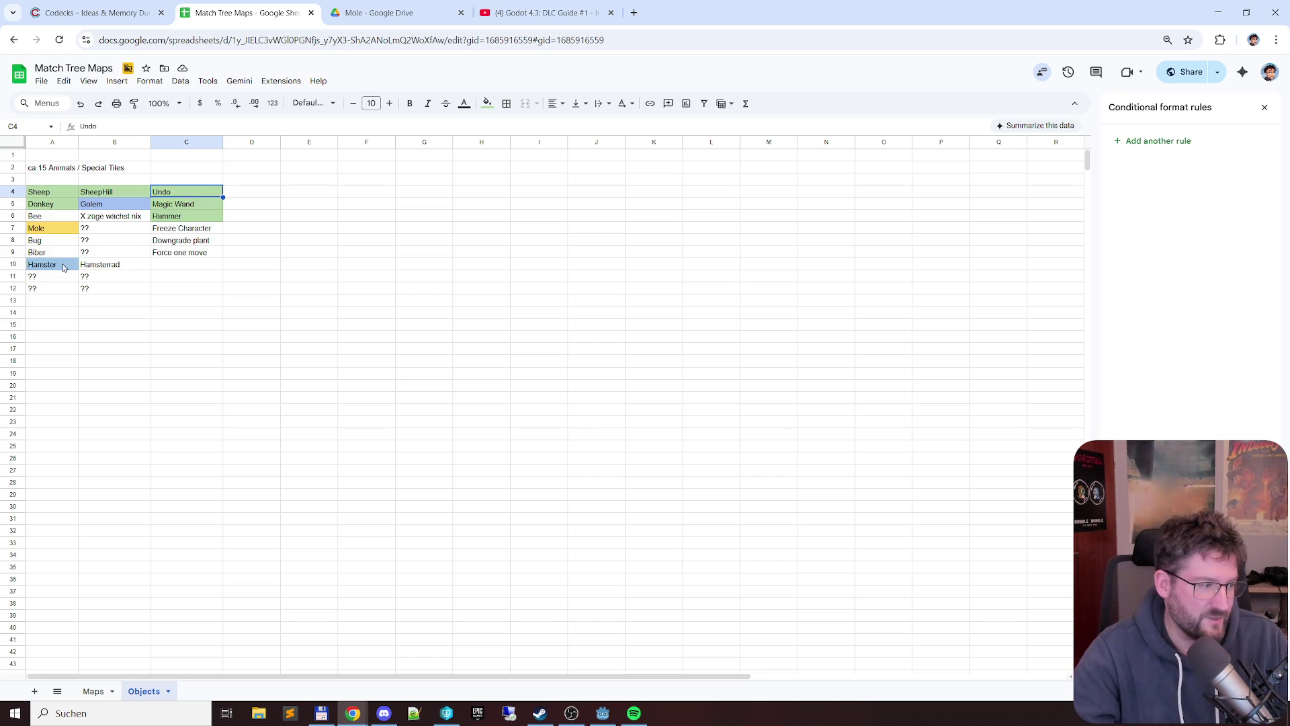
key(shift+Down)
key(shift+Down)
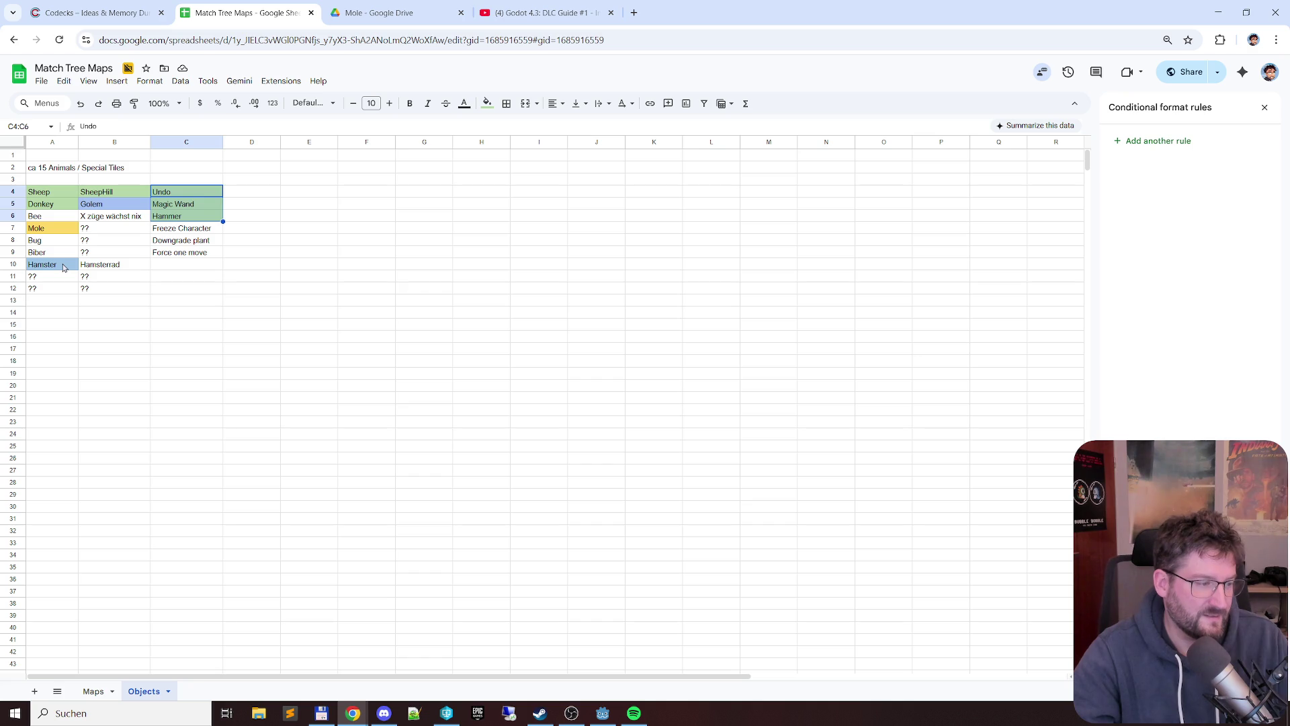
key(Down)
key(Down)
key(Down)
key(Down)
key(Up)
key(Up)
key(shift+Up)
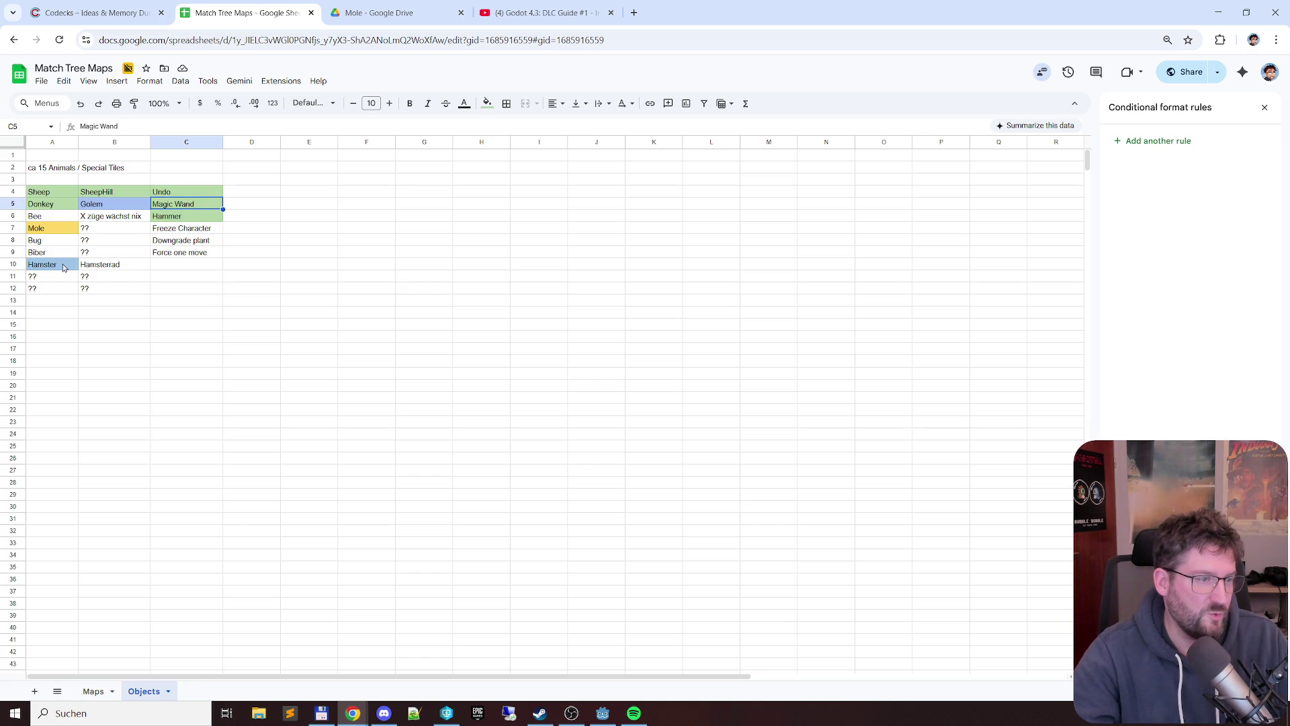
key(Down)
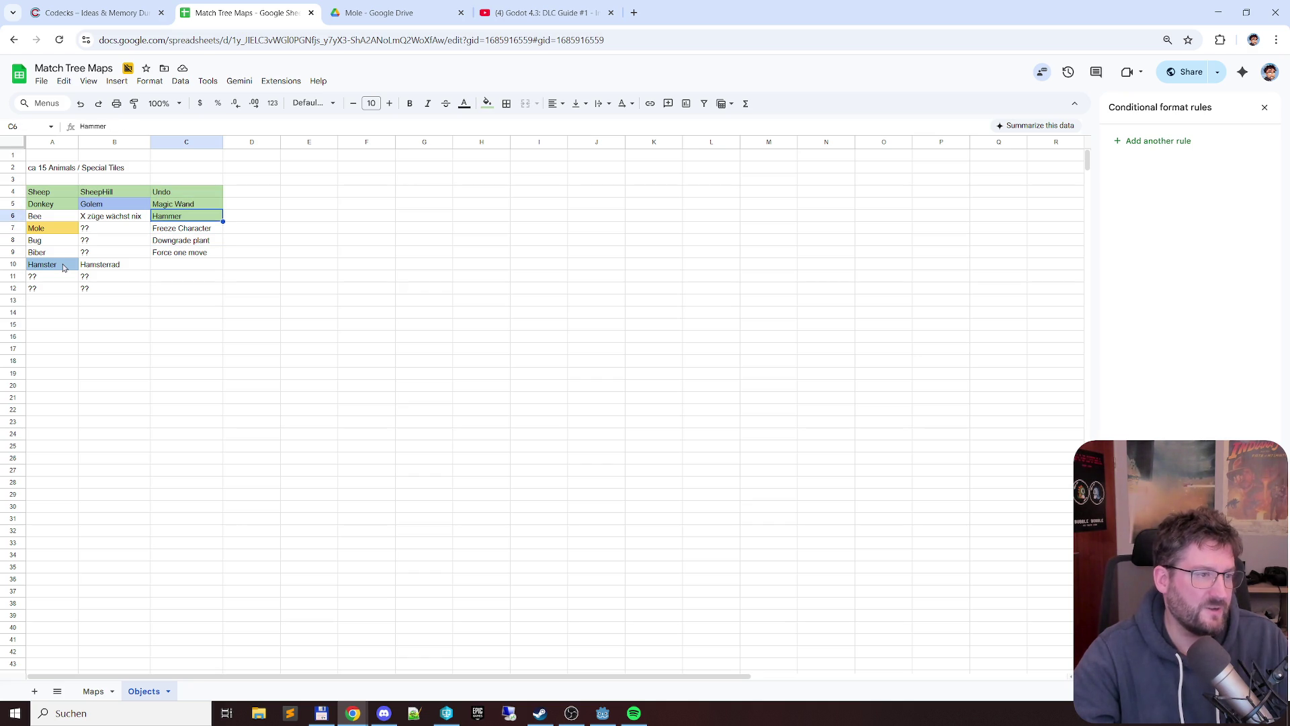
key(Up)
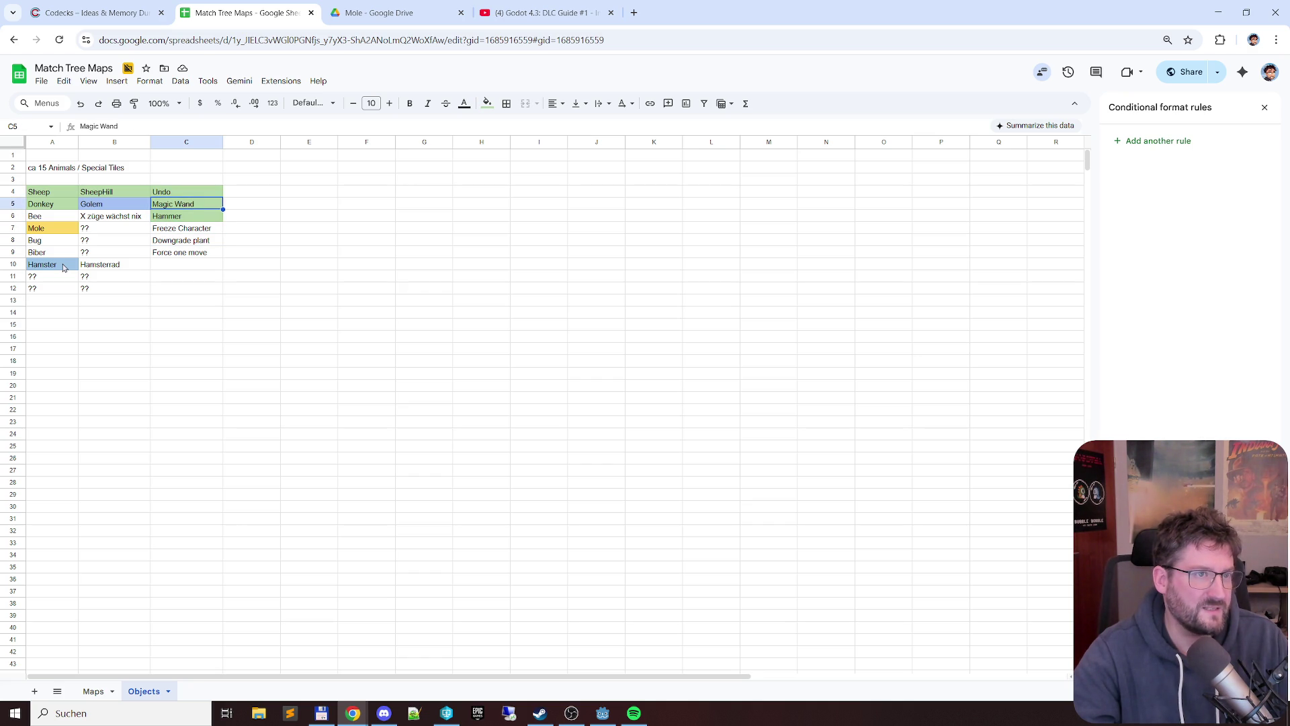
key(shift+Down)
key(Down)
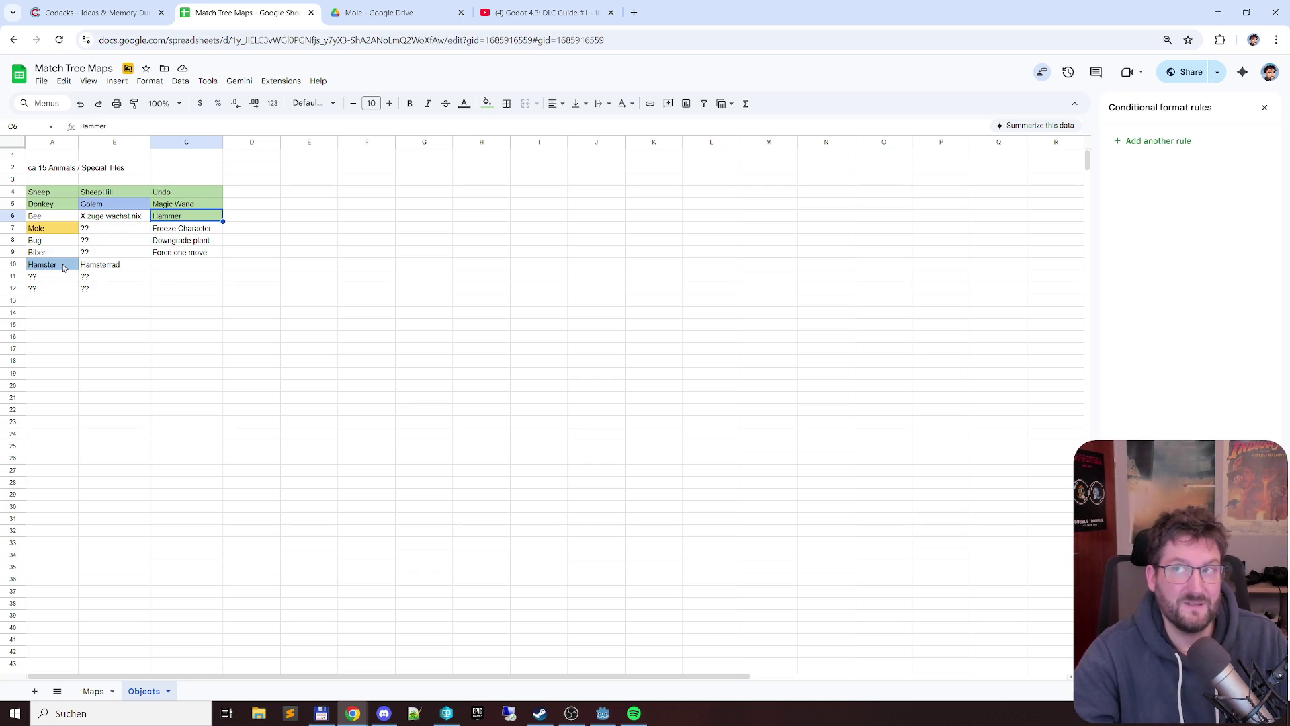
key(Down)
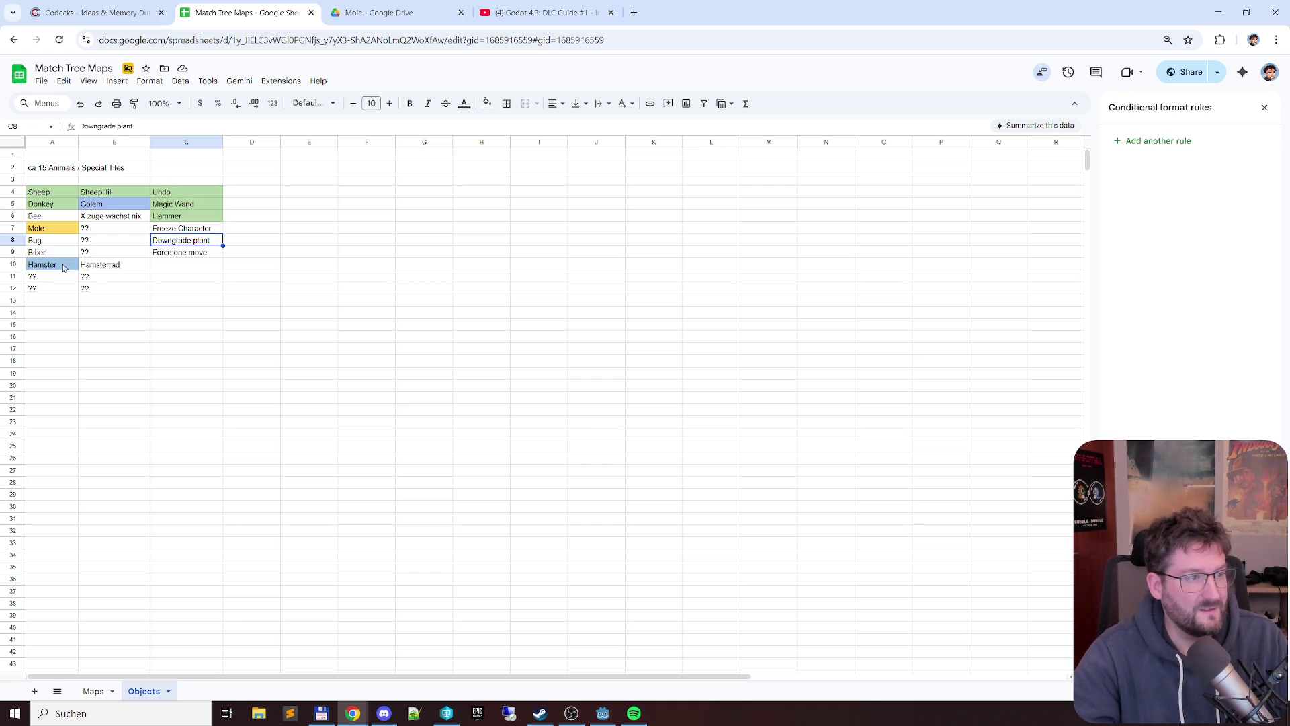
key(Up)
key(Up)
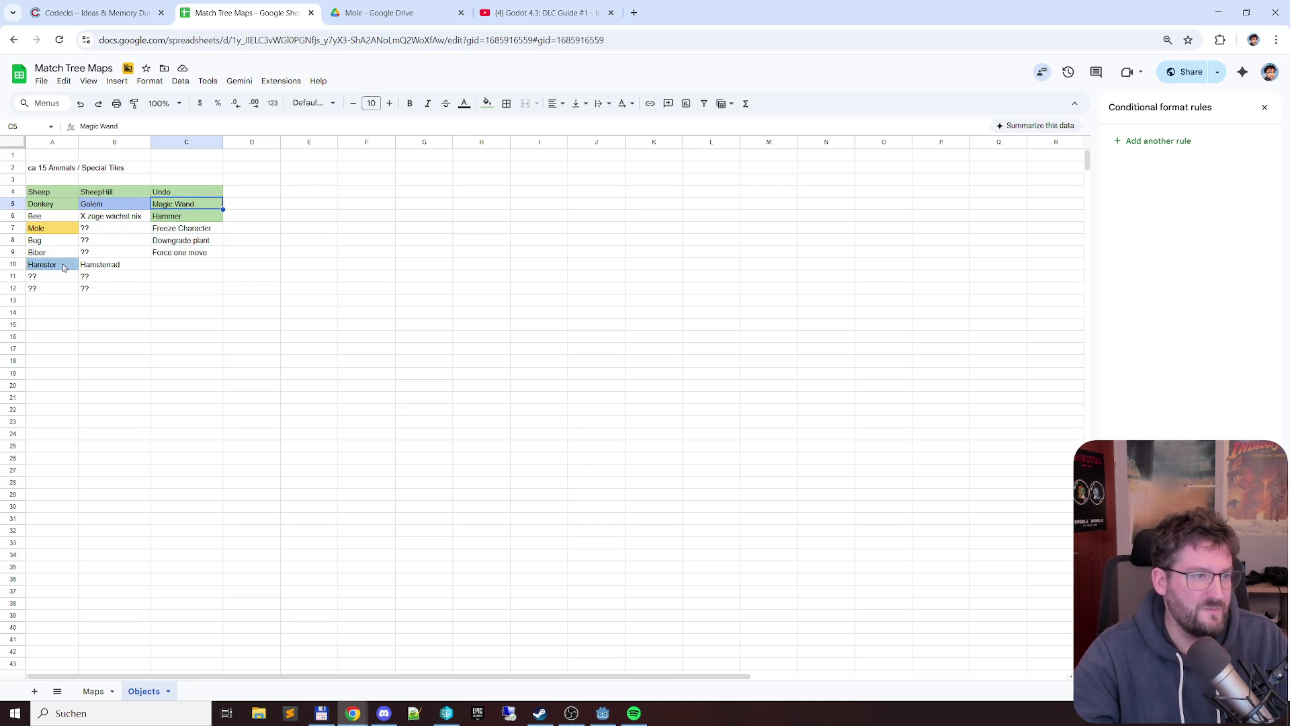
key(Down)
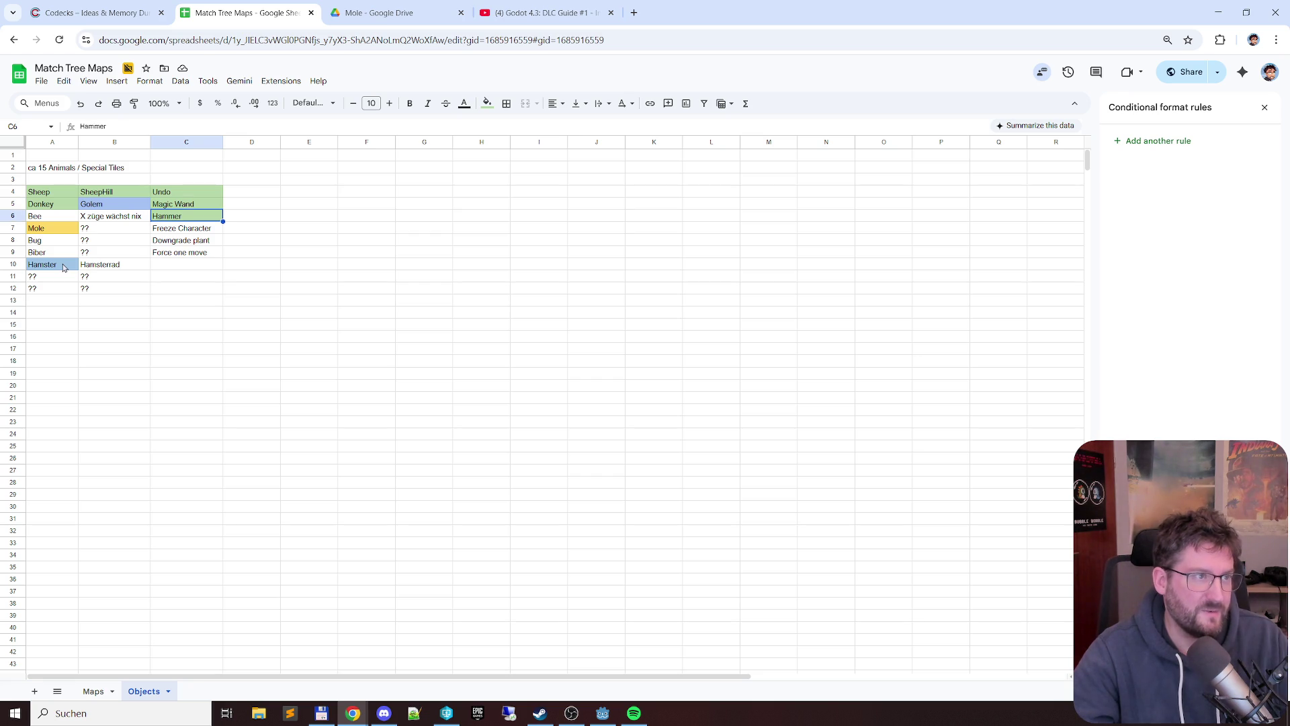
key(Up)
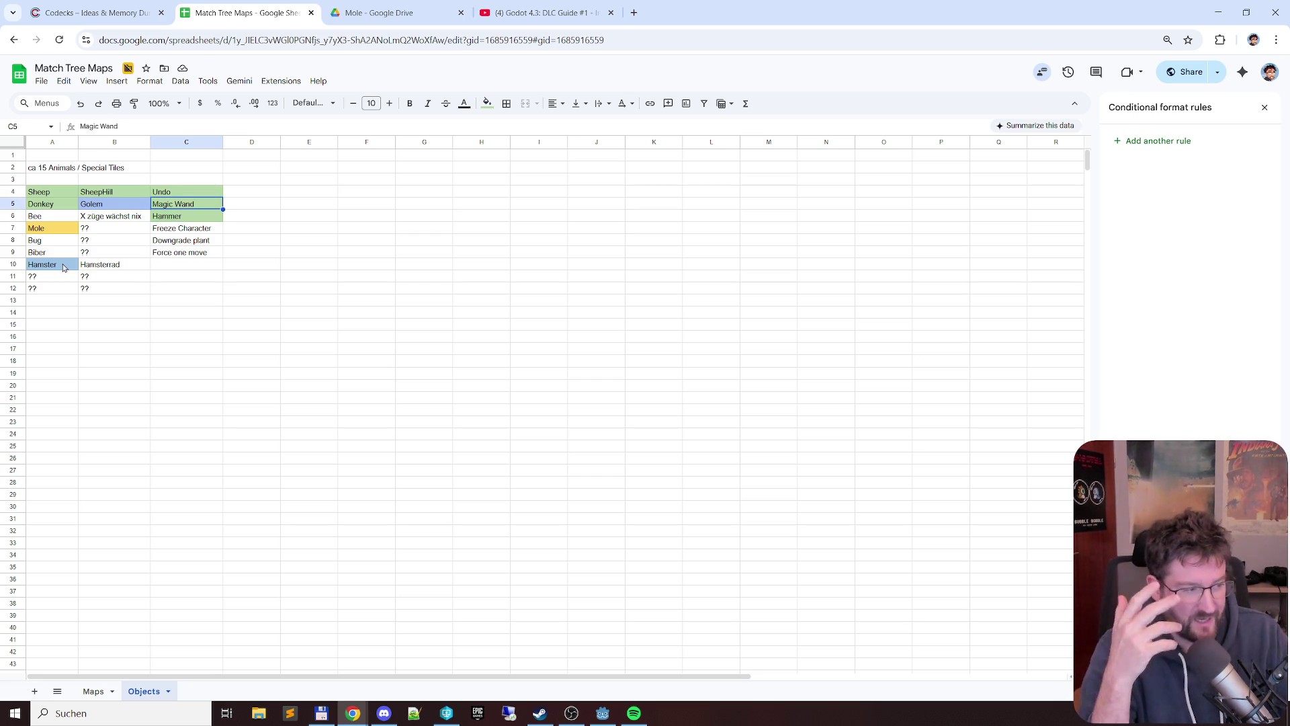
key(Left)
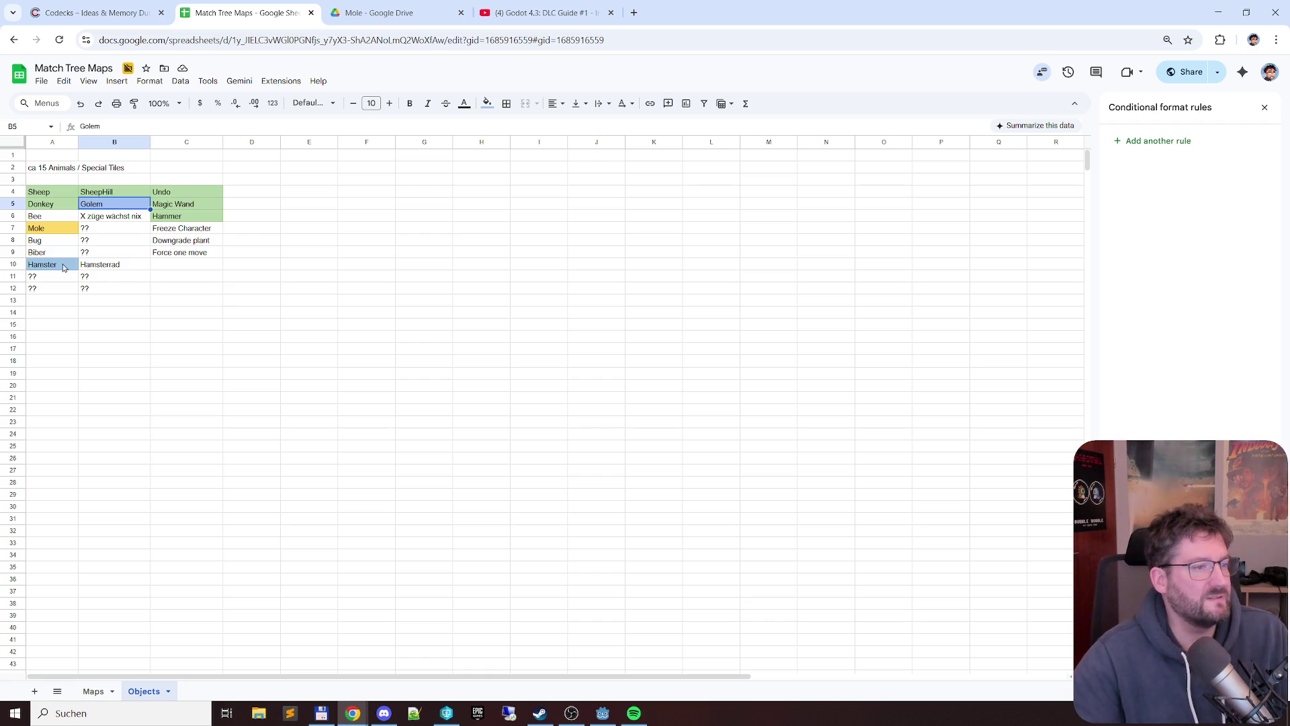
key(Right)
key(Down)
key(Down)
key(Down)
key(Down)
key(Down)
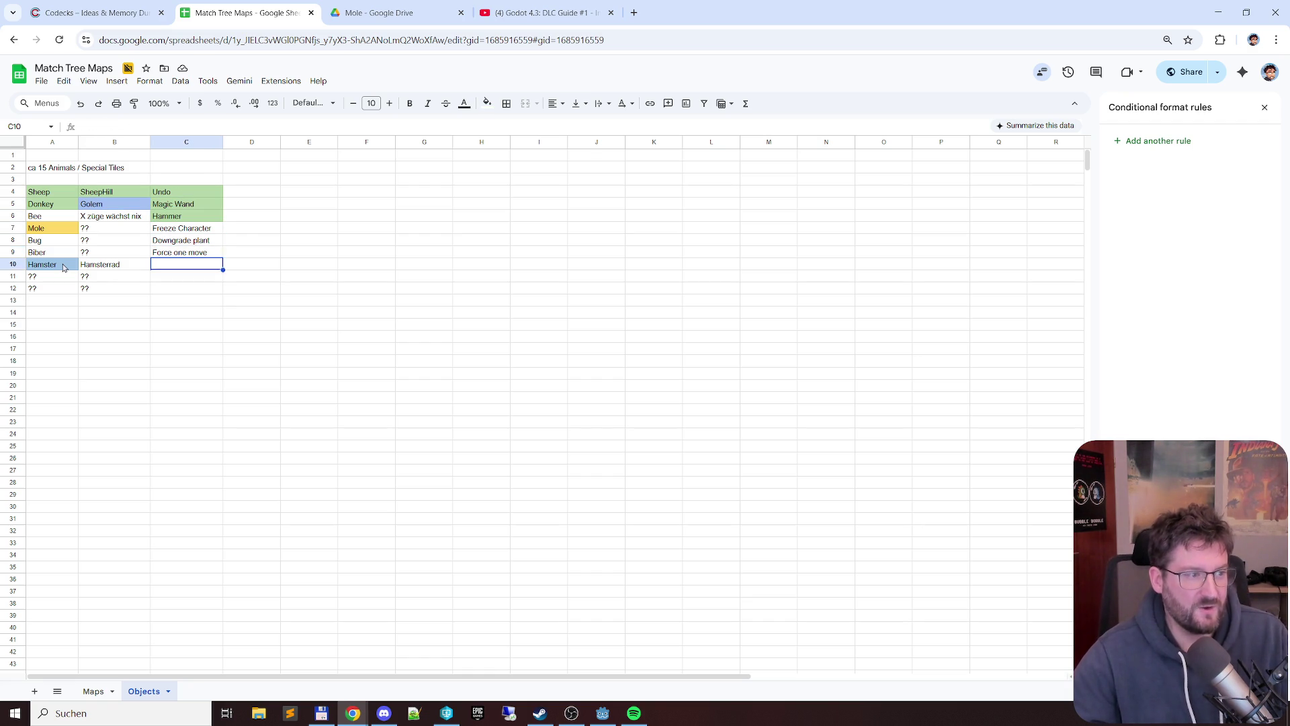
key(Down)
key(Left)
key(Left)
key(Right)
key(Down)
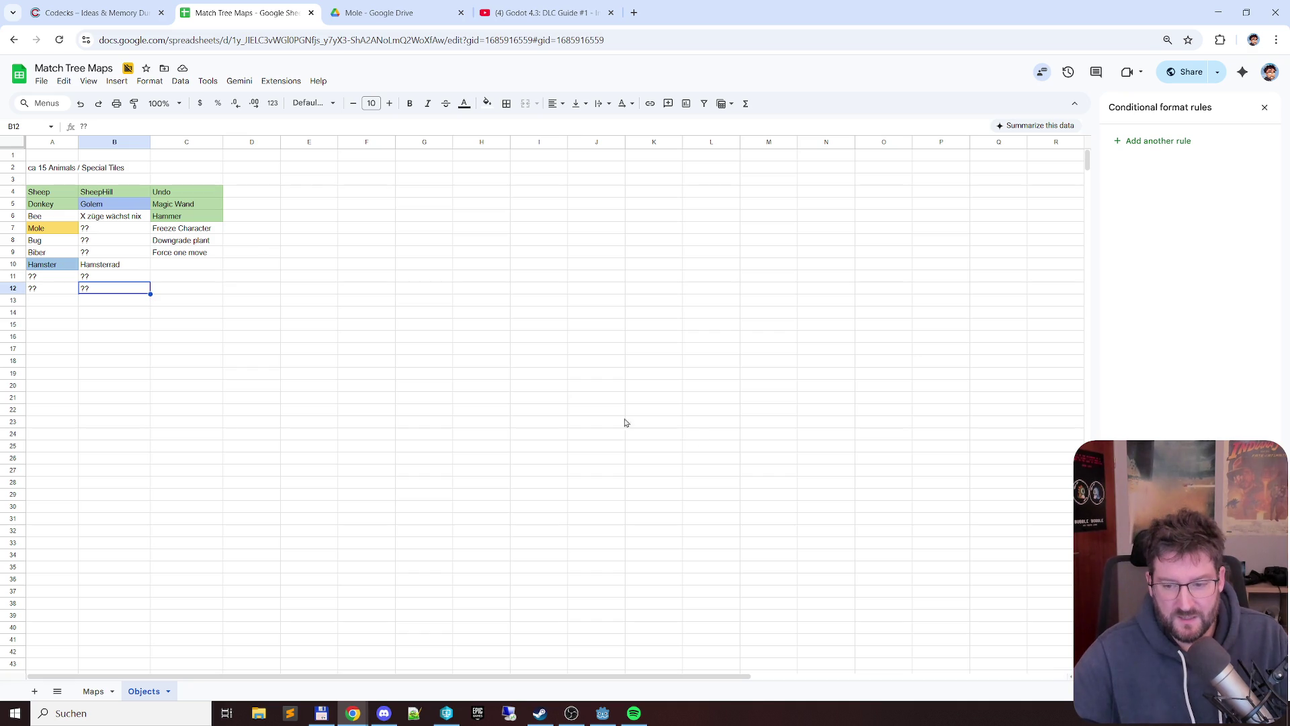
click(1247, 715)
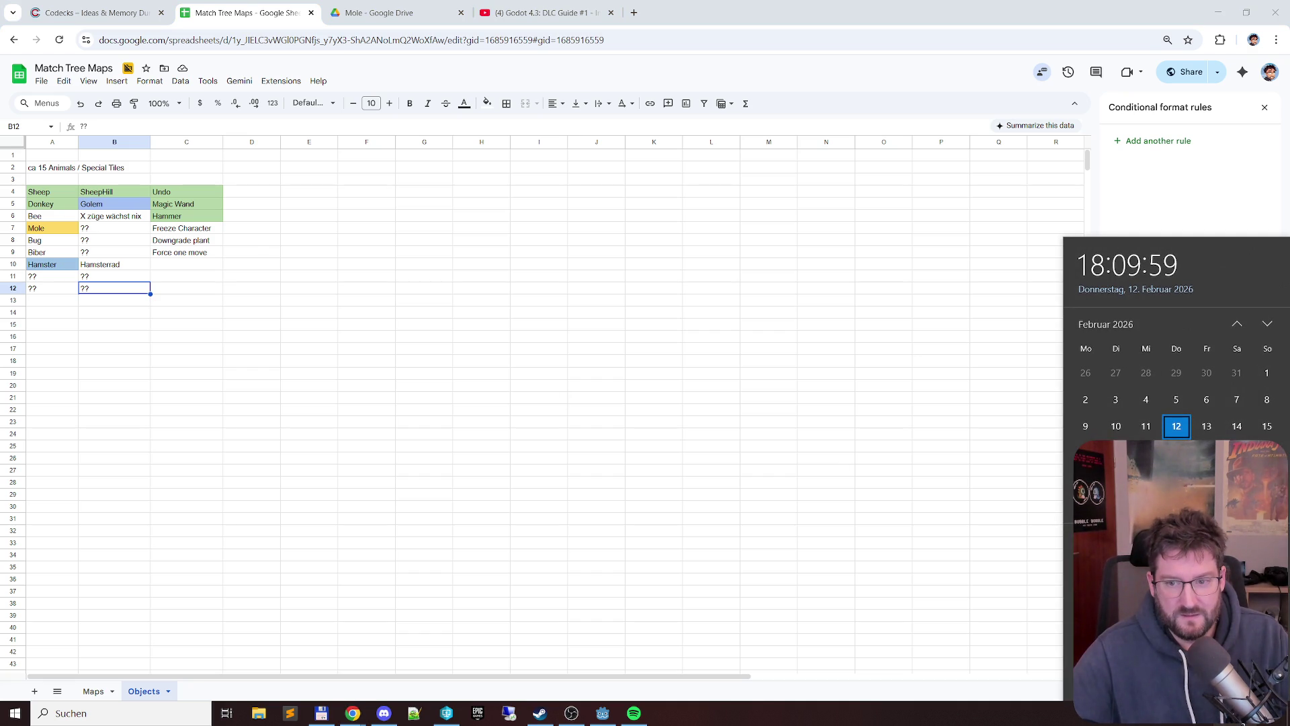
click(1243, 718)
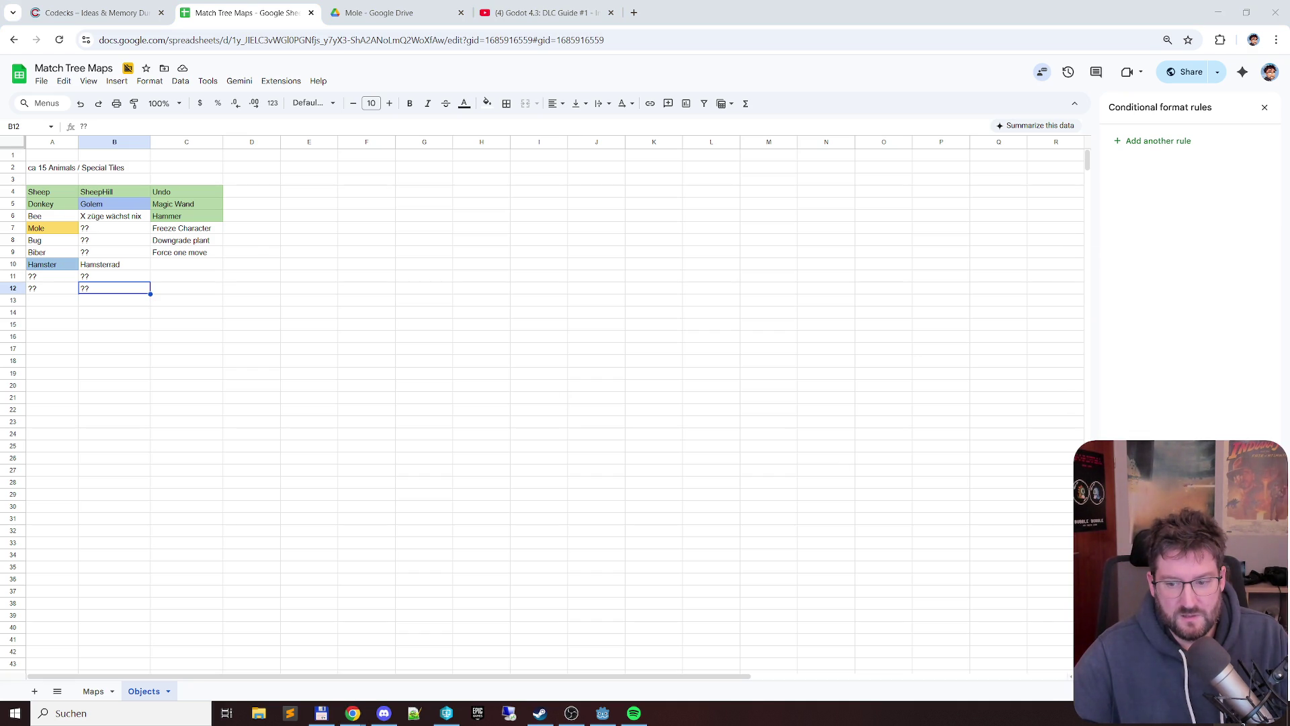